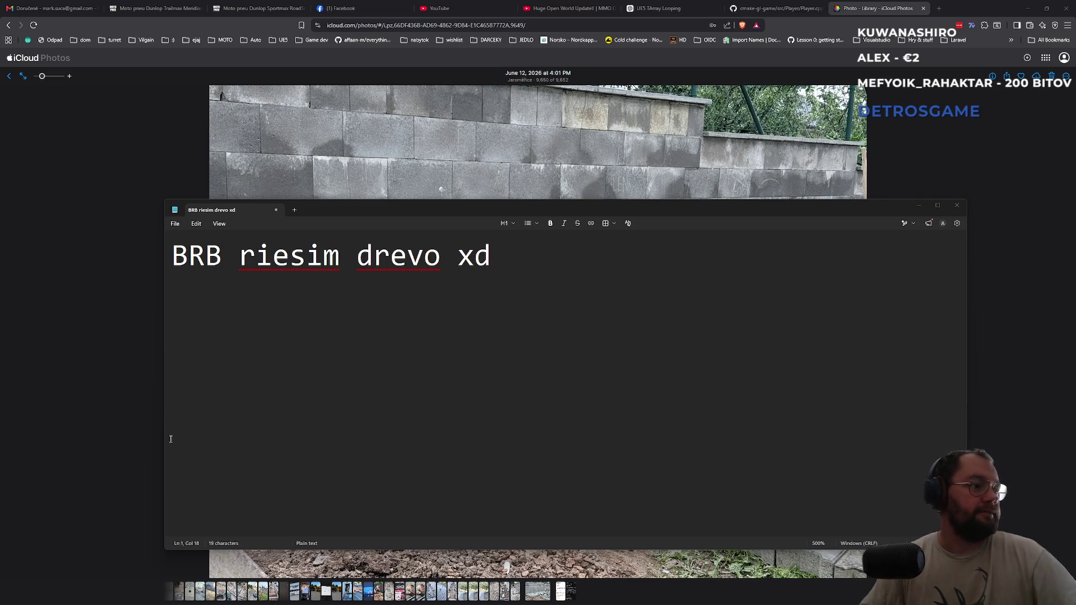
# Minimize the note, switch to GitHub Player.cpp, close iCloud Photos and re-maximize Brave
pyautogui.click(919, 205)
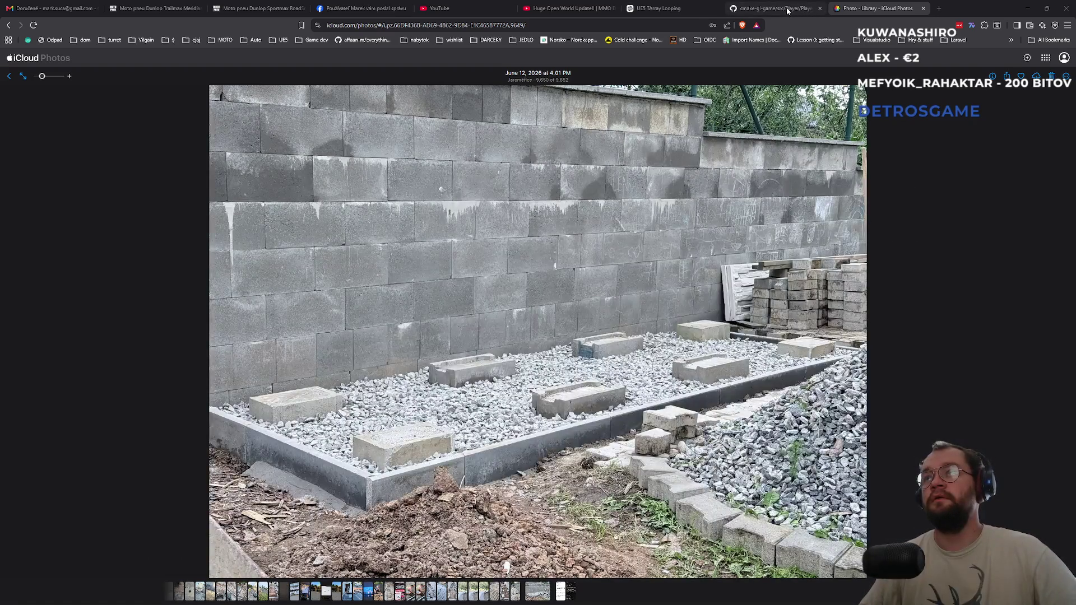
pyautogui.click(788, 11)
pyautogui.click(923, 8)
pyautogui.moveTo(934, 27)
pyautogui.mouseDown()
pyautogui.moveTo(812, 106)
pyautogui.moveTo(561, 1)
pyautogui.mouseUp()
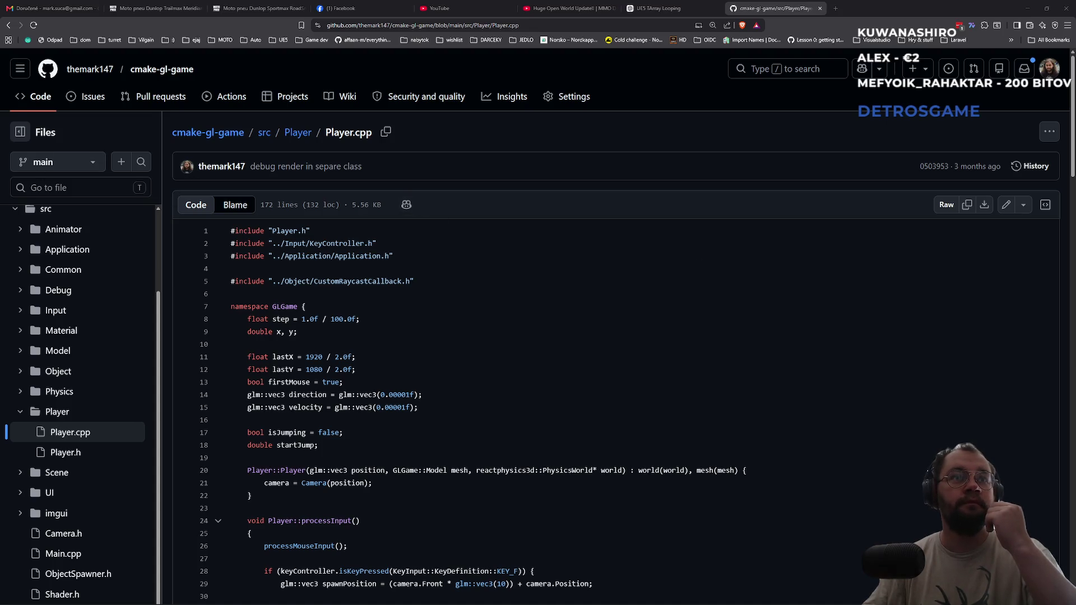
# Bring the Unreal Editor back to the front from the taskbar
pyautogui.press('super')
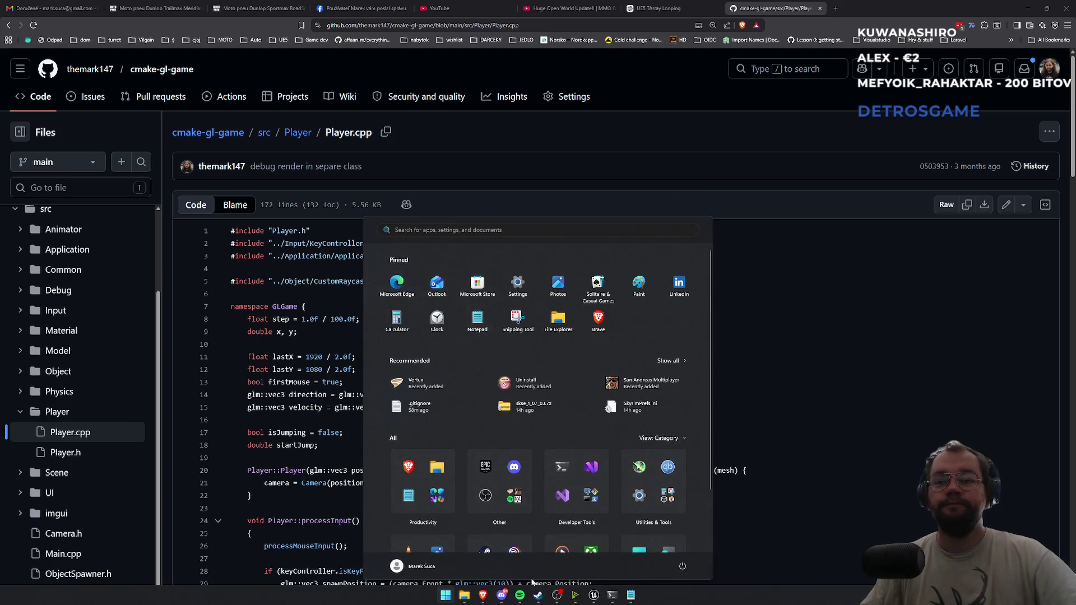
pyautogui.moveTo(593, 595)
pyautogui.click(544, 562)
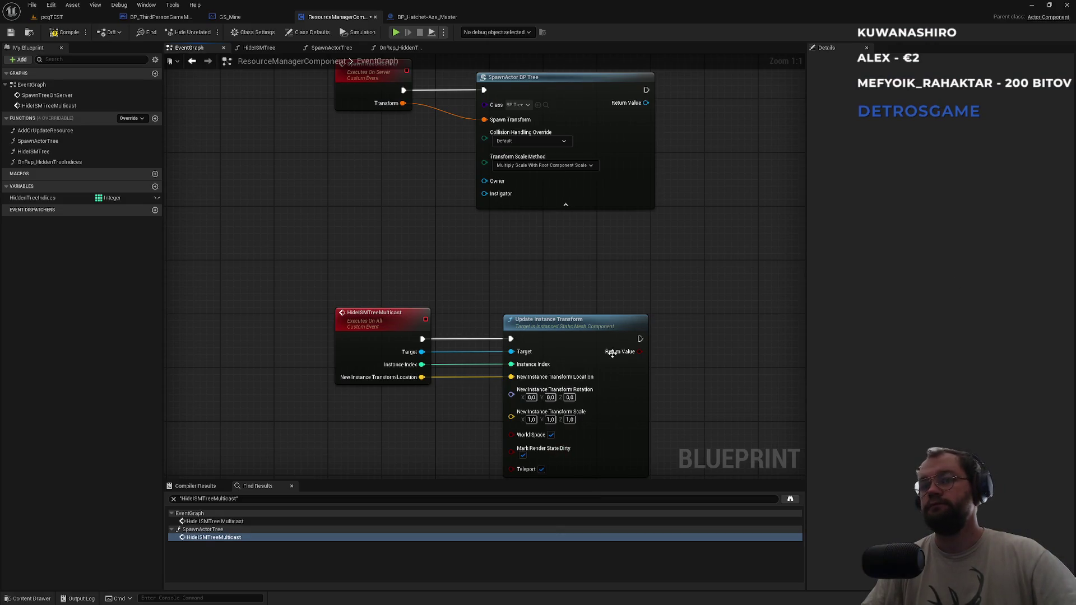
# Show Compiler Results and recompile ResourceManagerComponent with F7
pyautogui.click(205, 487)
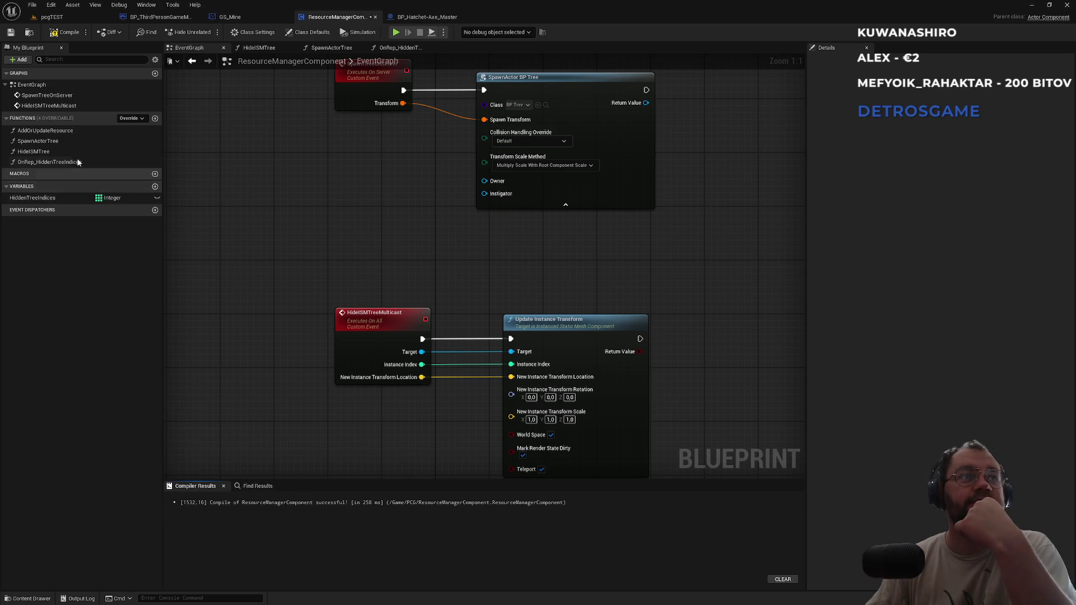
pyautogui.press('F7')
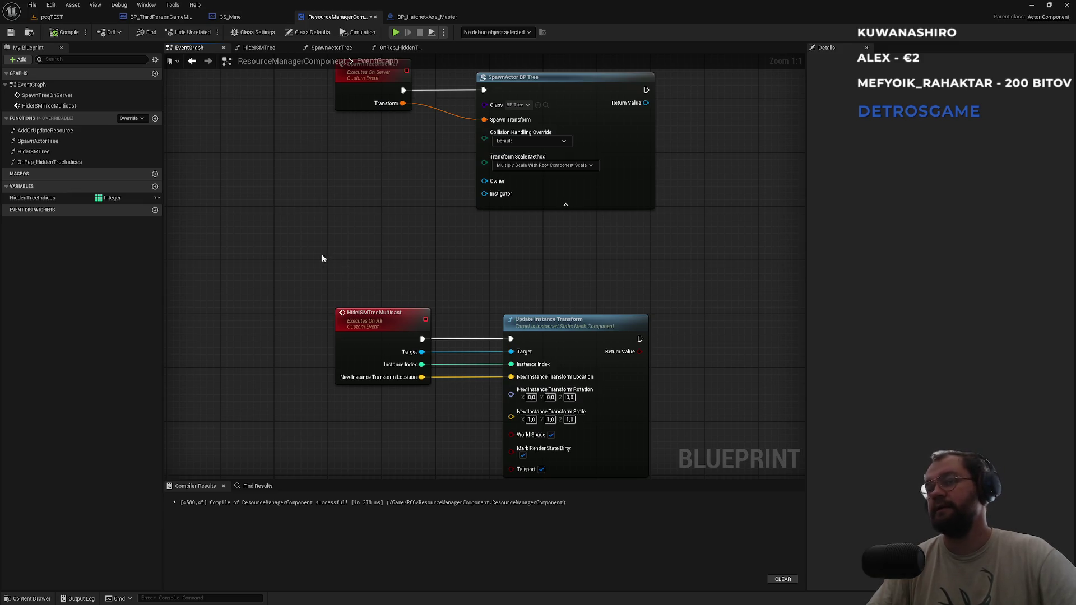
pyautogui.moveTo(402, 280); pyautogui.dragTo(337, 217)
# Bring the PowerShell window showing the git log to the front
pyautogui.press('super')
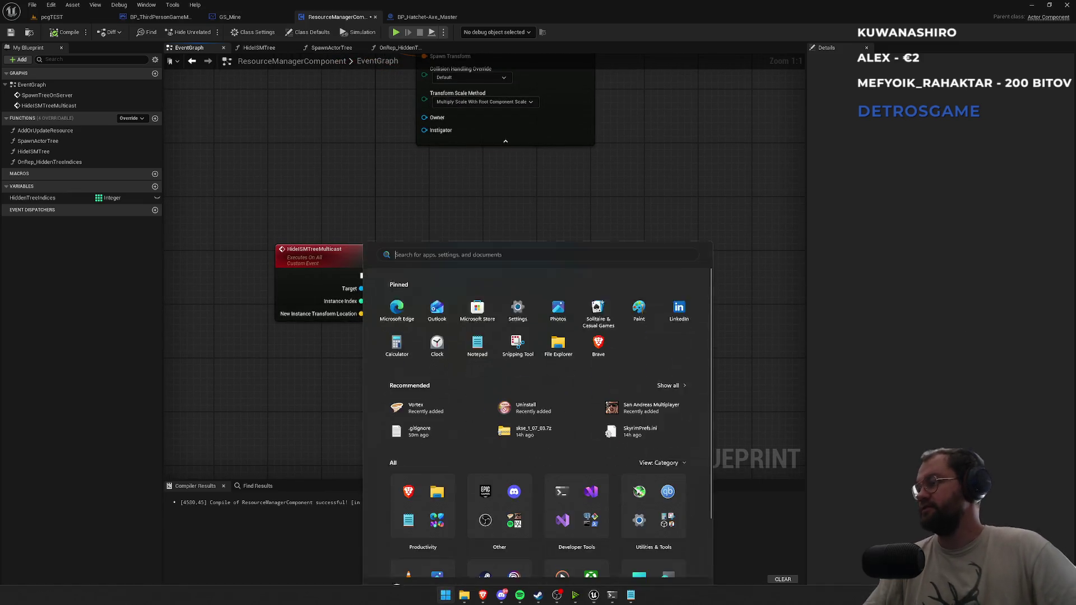
pyautogui.moveTo(612, 596)
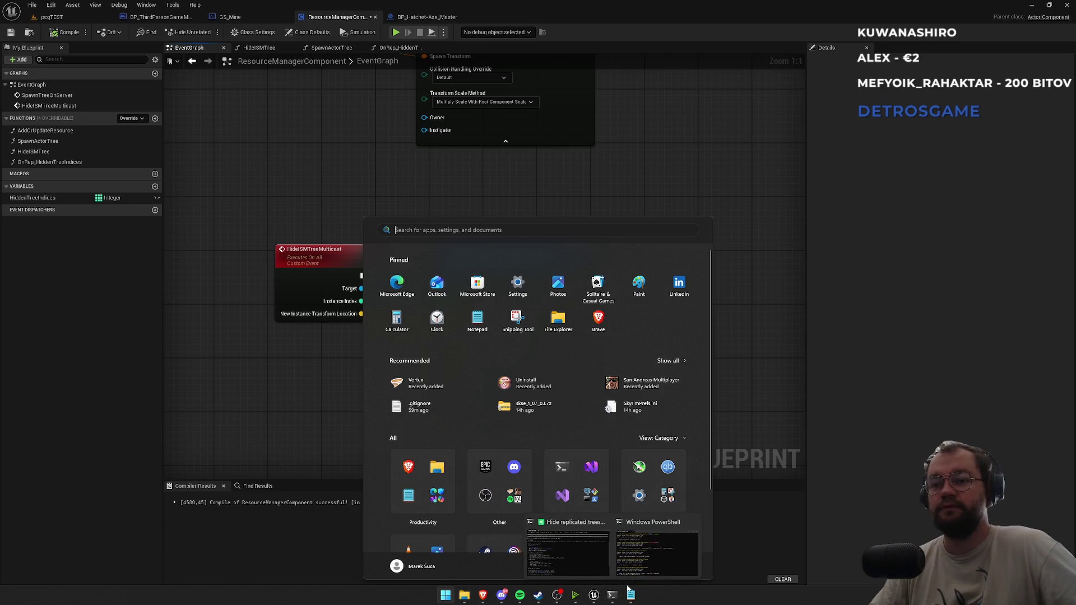
pyautogui.click(651, 570)
pyautogui.press('super')
# Check the git log topped by 'baseline before tree on rep fix', then minimize PowerShell
pyautogui.moveTo(612, 599)
pyautogui.press('super')
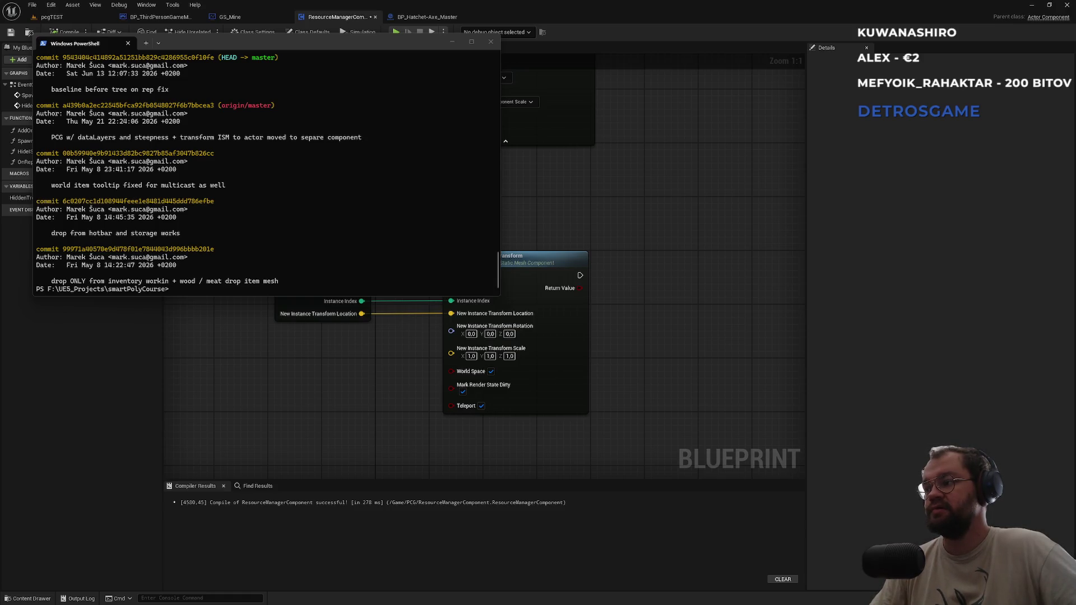
pyautogui.click(726, 325)
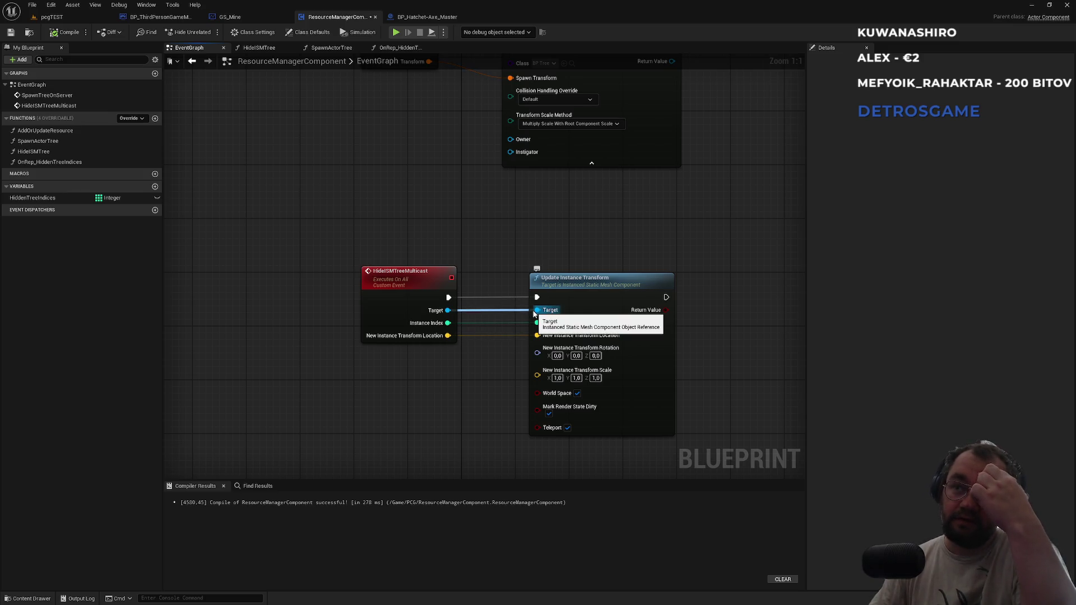
# In HideISMTree, move Print String onto the execution line and bring Get Instance Transform into view
pyautogui.moveTo(486, 208)
pyautogui.mouseDown()
pyautogui.moveTo(529, 226)
pyautogui.moveTo(487, 304)
pyautogui.moveTo(500, 321)
pyautogui.moveTo(474, 298)
pyautogui.moveTo(480, 269)
pyautogui.moveTo(464, 310)
pyautogui.mouseUp()
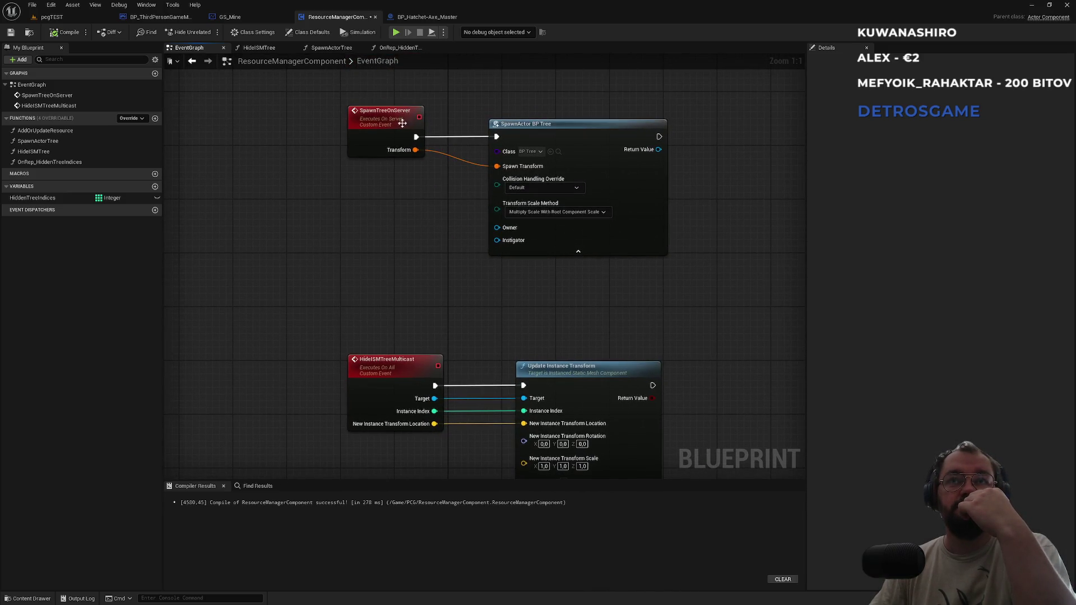
pyautogui.click(331, 48)
pyautogui.click(401, 48)
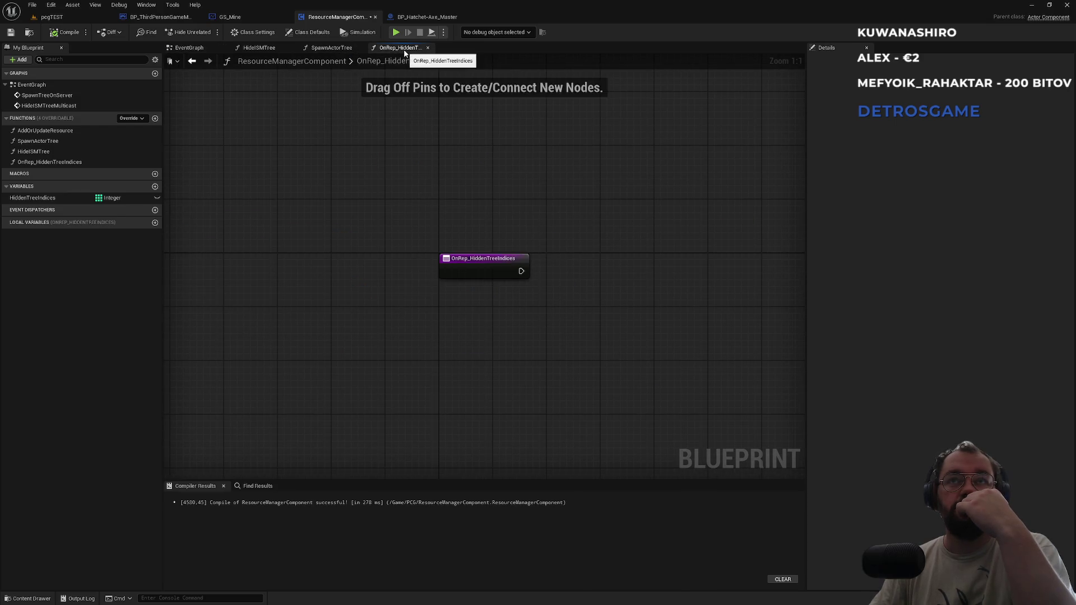
pyautogui.click(259, 48)
pyautogui.moveTo(283, 130); pyautogui.dragTo(683, 176)
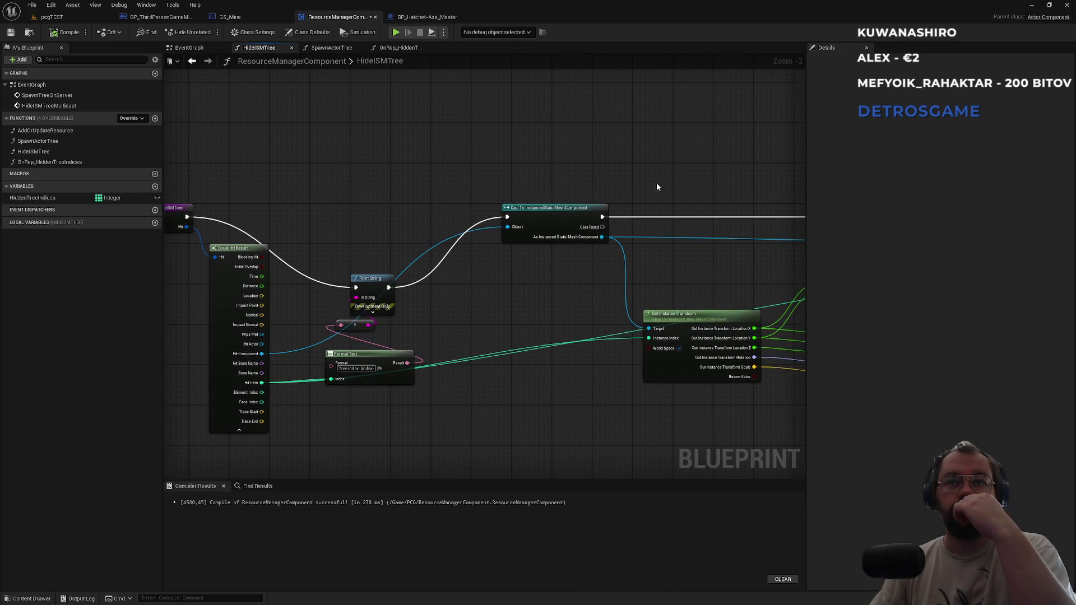
pyautogui.moveTo(378, 278)
pyautogui.mouseDown()
pyautogui.moveTo(373, 201)
pyautogui.moveTo(369, 210)
pyautogui.mouseUp()
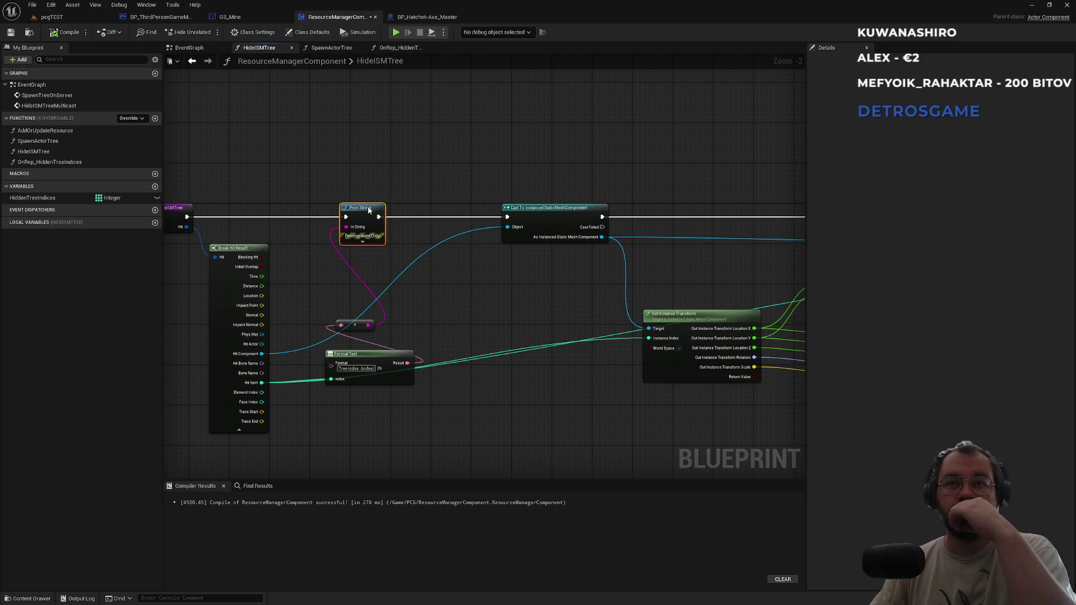
pyautogui.moveTo(368, 210); pyautogui.dragTo(464, 219)
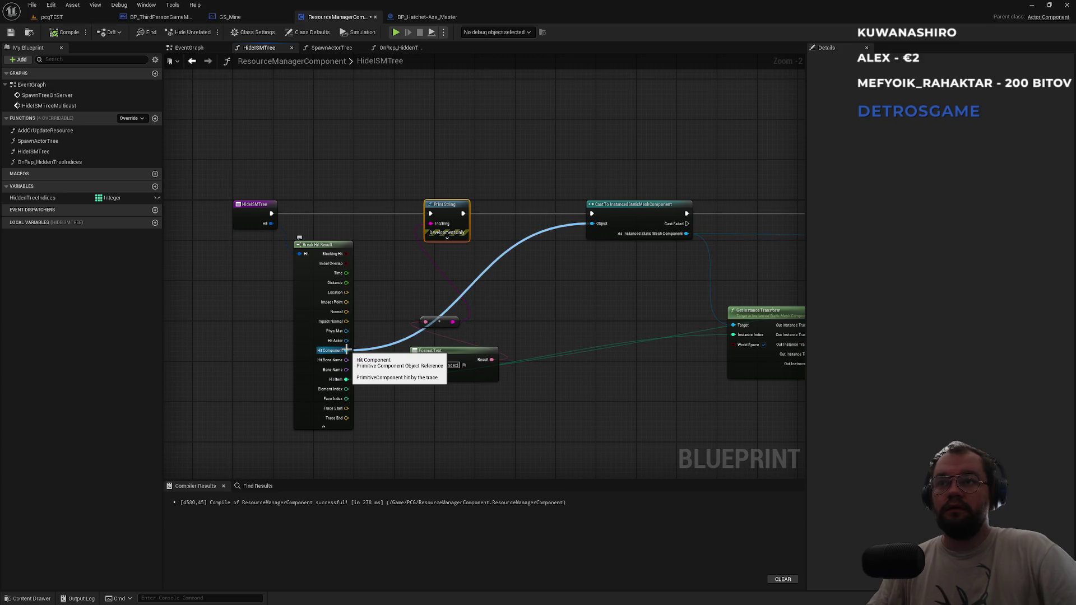
pyautogui.moveTo(636, 287); pyautogui.dragTo(314, 309)
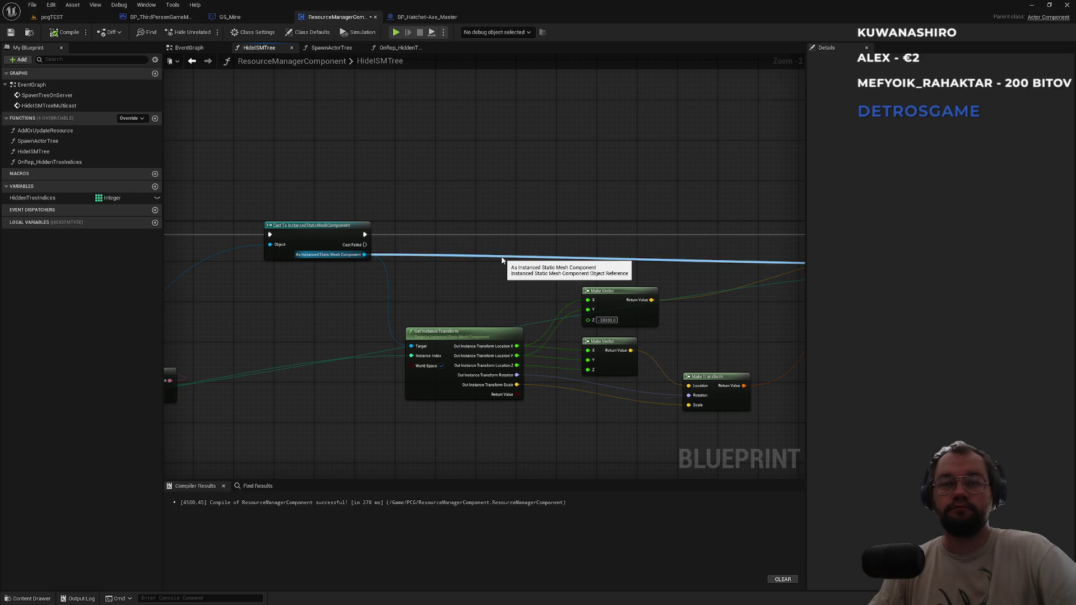
pyautogui.scroll(2, 442, 232)
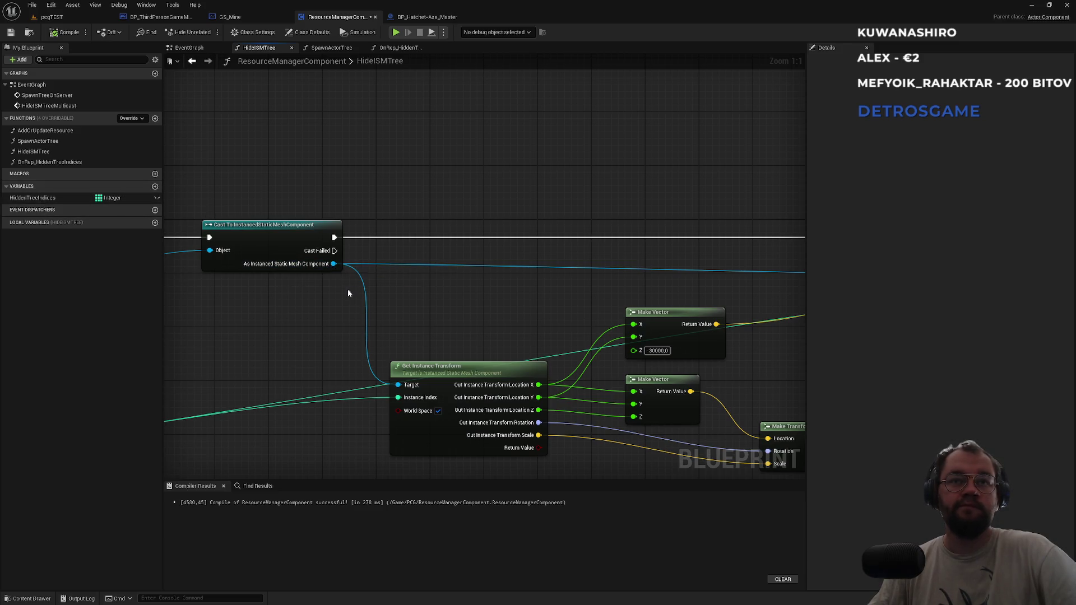
# Promote the cast's component output to a variable named Instanced Static Mesh Component
pyautogui.moveTo(334, 264); pyautogui.dragTo(470, 197)
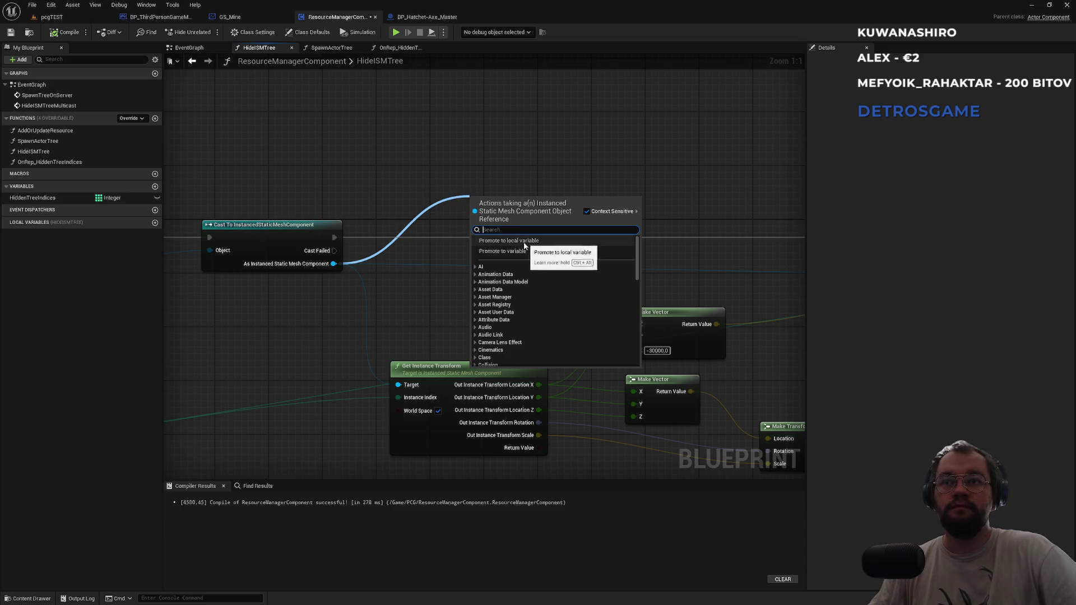
pyautogui.click(513, 250)
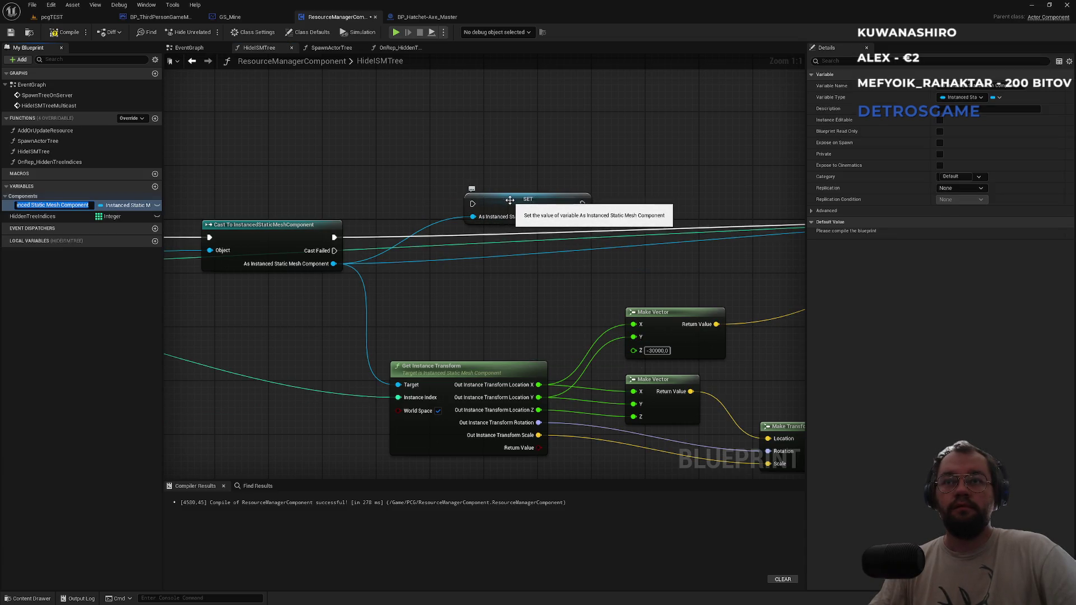
pyautogui.press('Return')
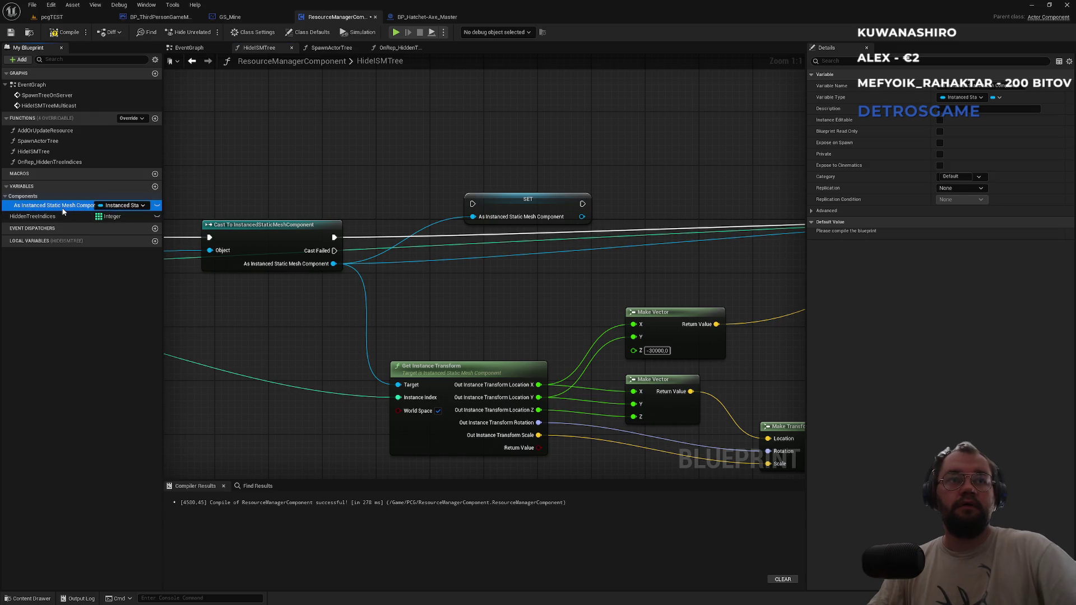
pyautogui.press('F2')
pyautogui.press('Home')
pyautogui.press('Delete')
pyautogui.press('Delete')
pyautogui.press('Delete')
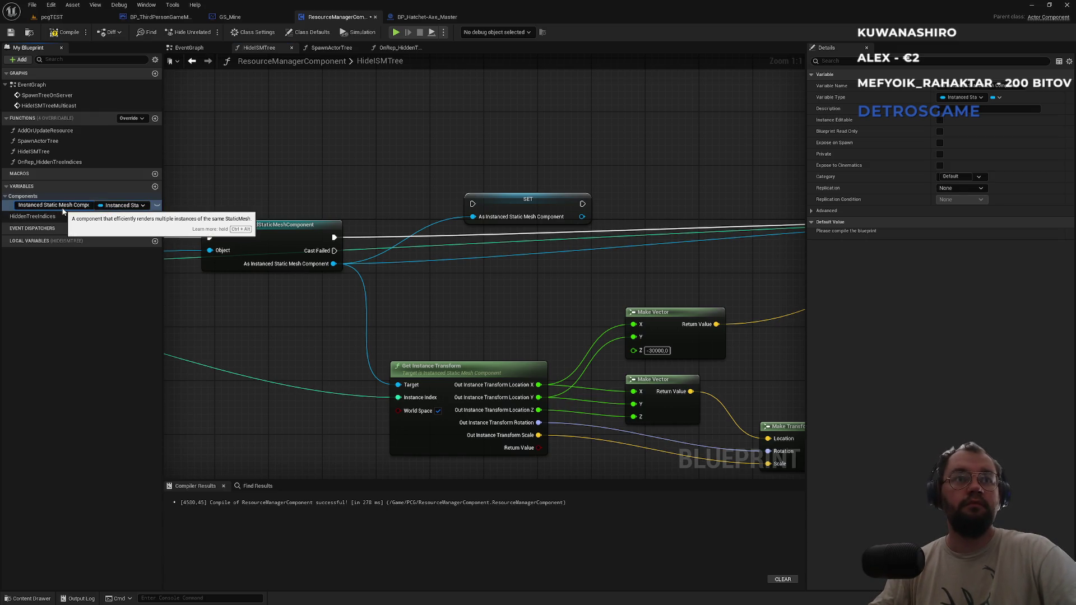
pyautogui.press('Return')
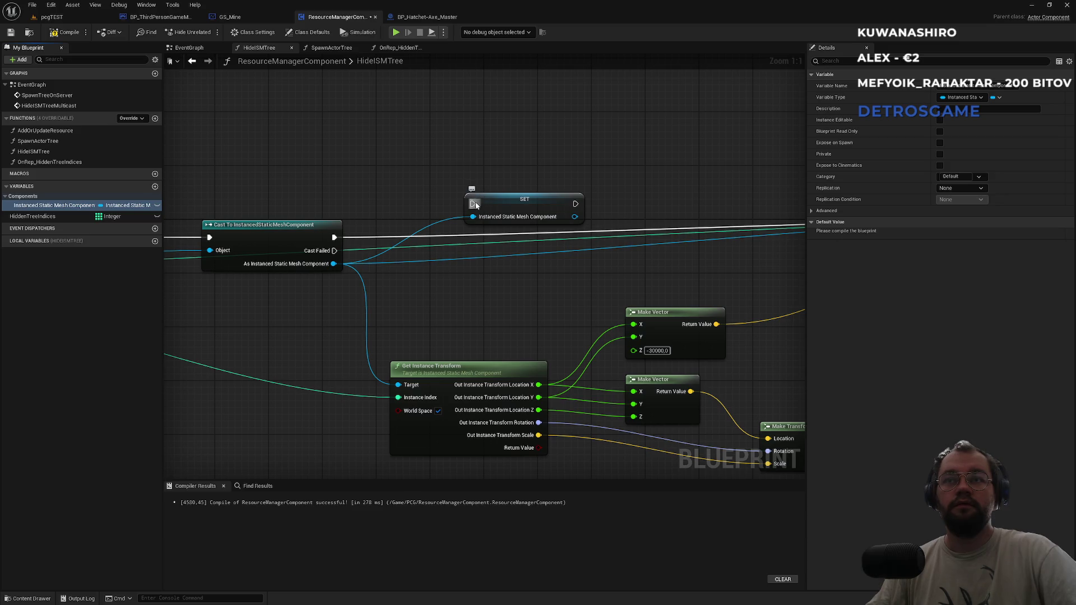
# Wire the SET node's exec pins inline between the cast and the next node
pyautogui.moveTo(474, 204); pyautogui.dragTo(335, 237)
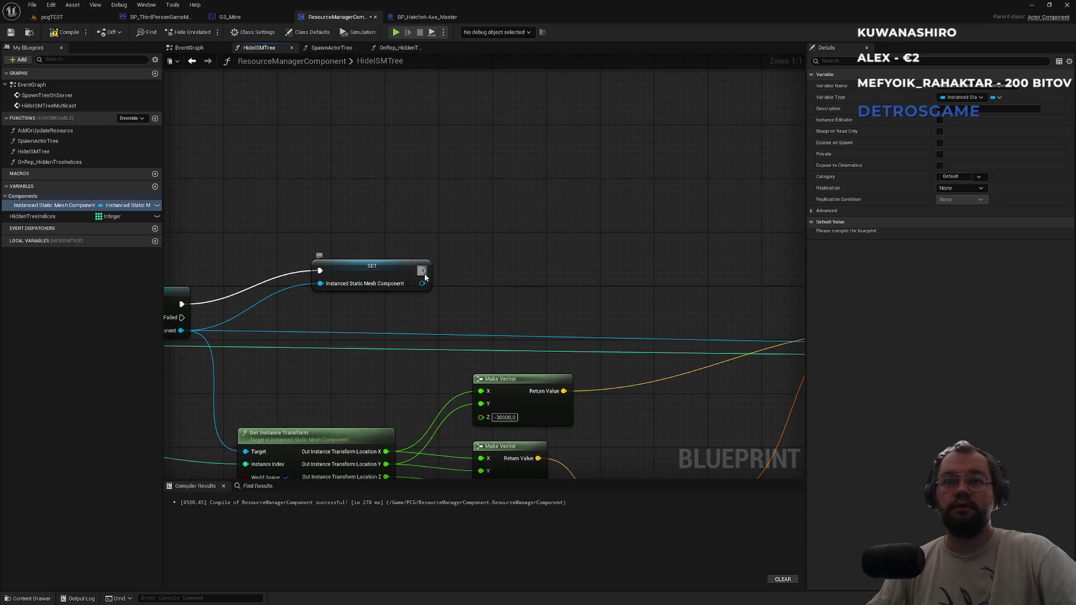
pyautogui.moveTo(423, 276); pyautogui.dragTo(801, 269)
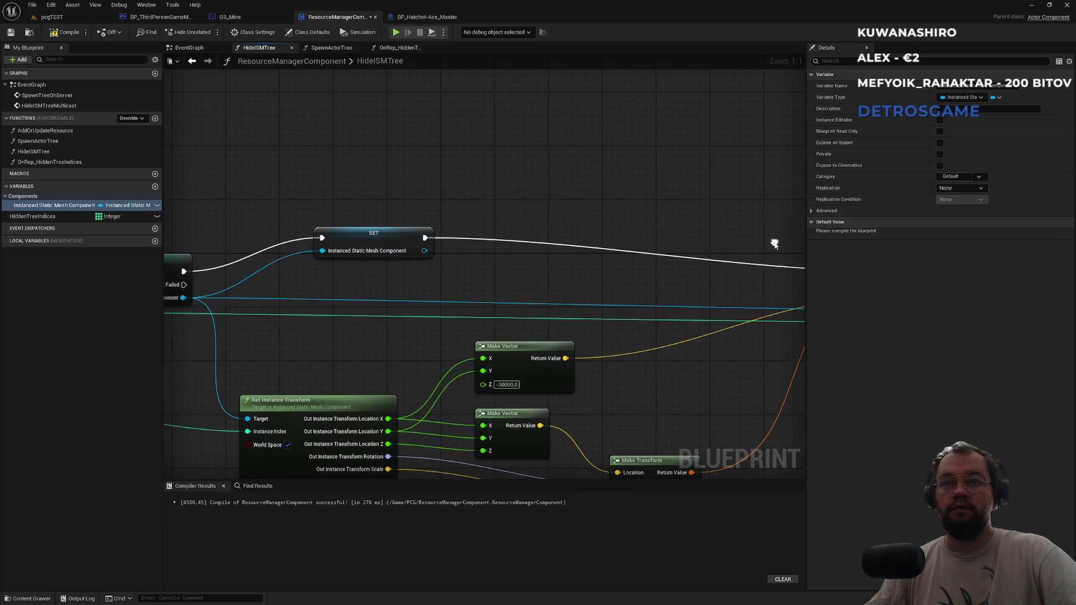
pyautogui.moveTo(365, 238)
pyautogui.mouseDown()
pyautogui.moveTo(367, 272)
pyautogui.moveTo(486, 189)
pyautogui.mouseUp()
pyautogui.click(397, 47)
# Back in Unreal, try an 'instanc' action search in the OnRep graph, then cancel it
pyautogui.press('super')
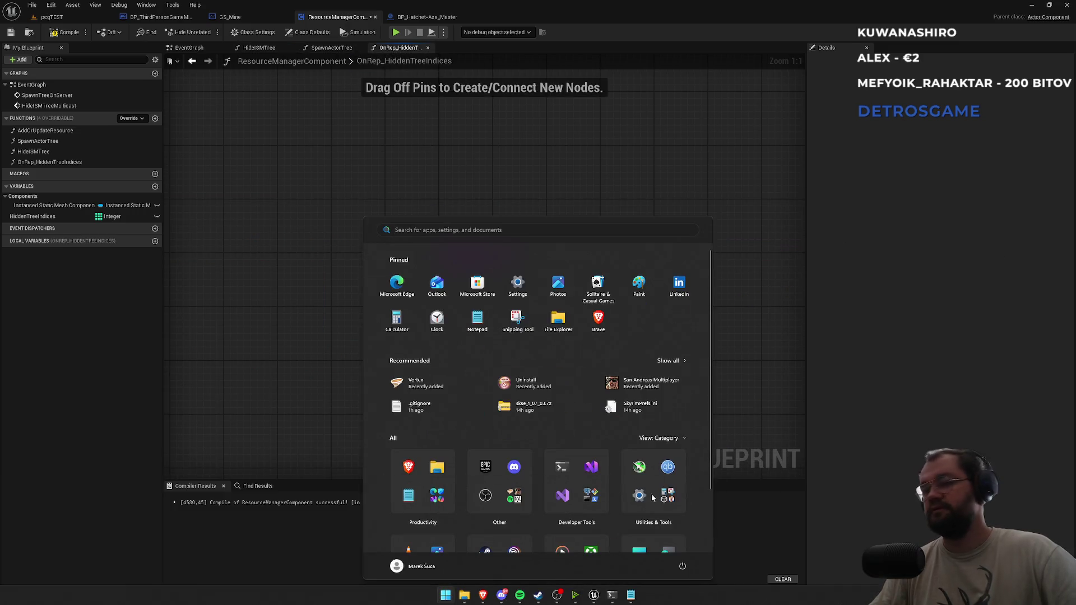
pyautogui.moveTo(594, 595)
pyautogui.click(583, 546)
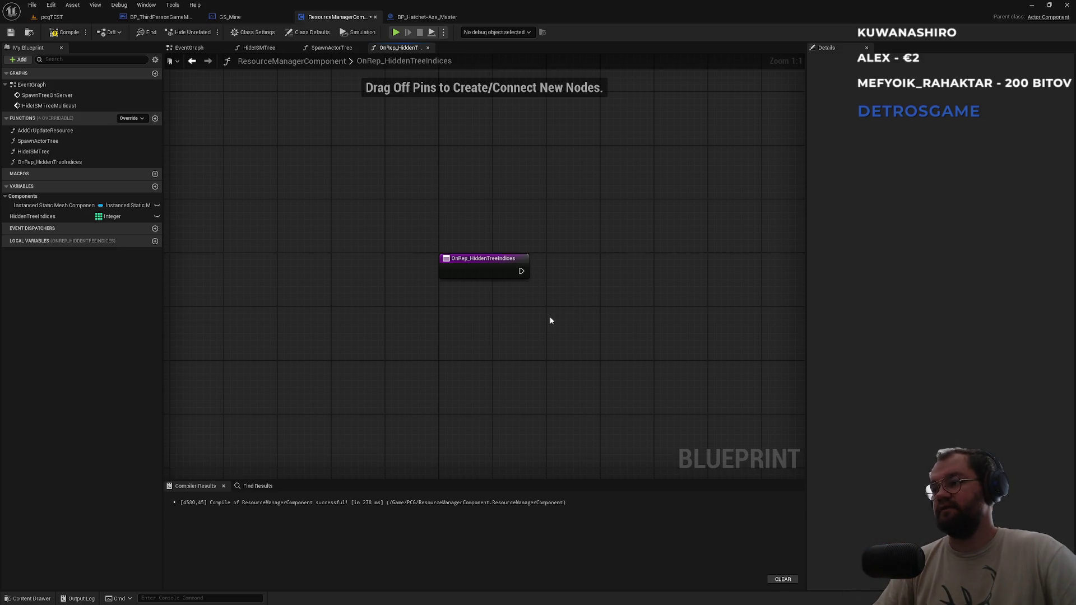
pyautogui.moveTo(543, 325); pyautogui.dragTo(353, 339)
pyautogui.rightClick(354, 340)
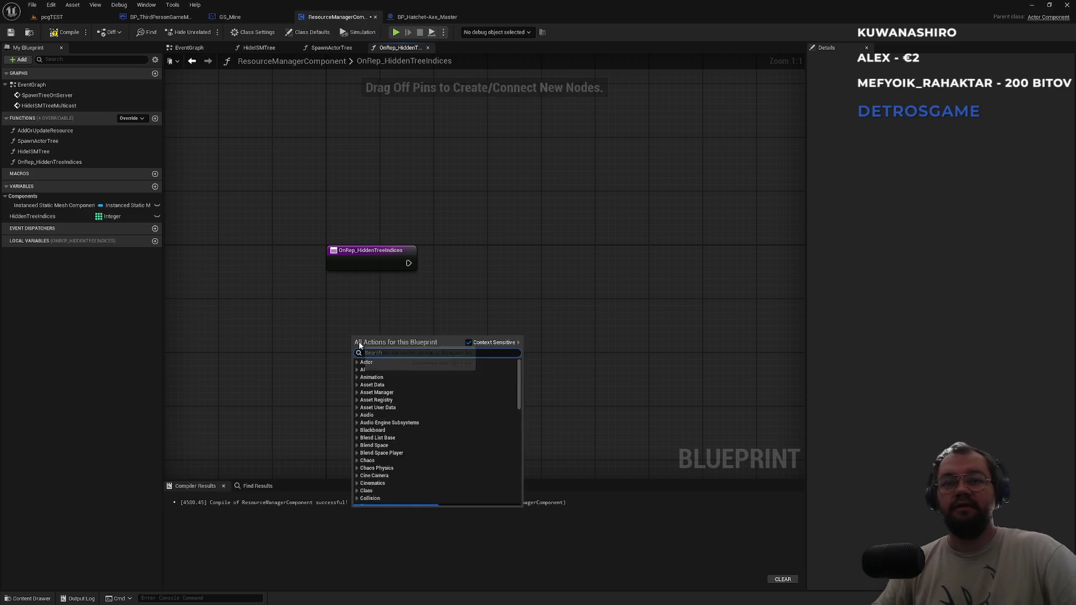
pyautogui.write('instanc-')
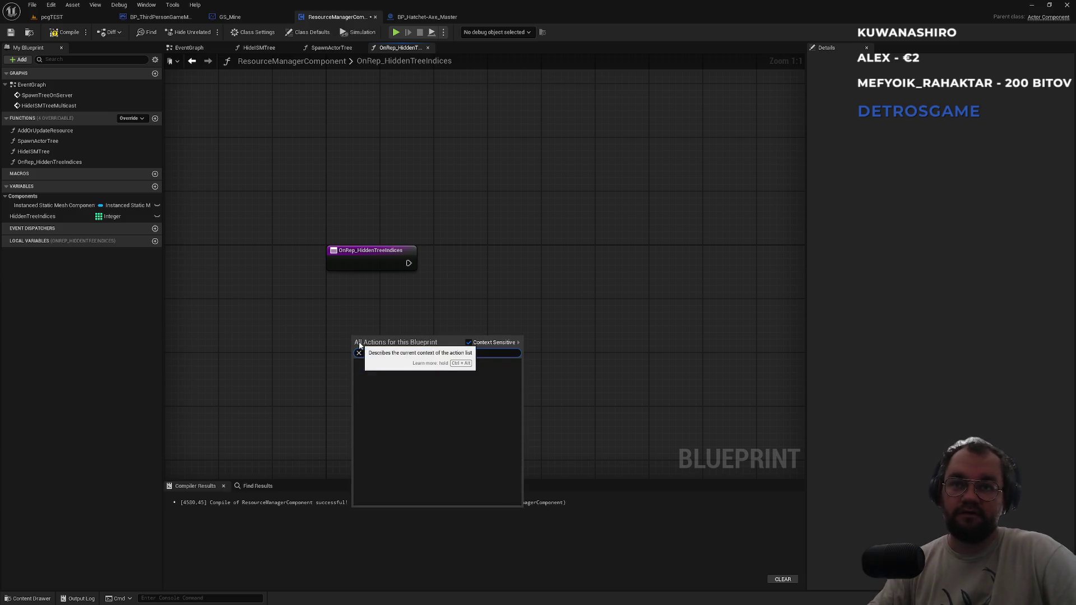
pyautogui.press('BackSpace')
pyautogui.press('Escape')
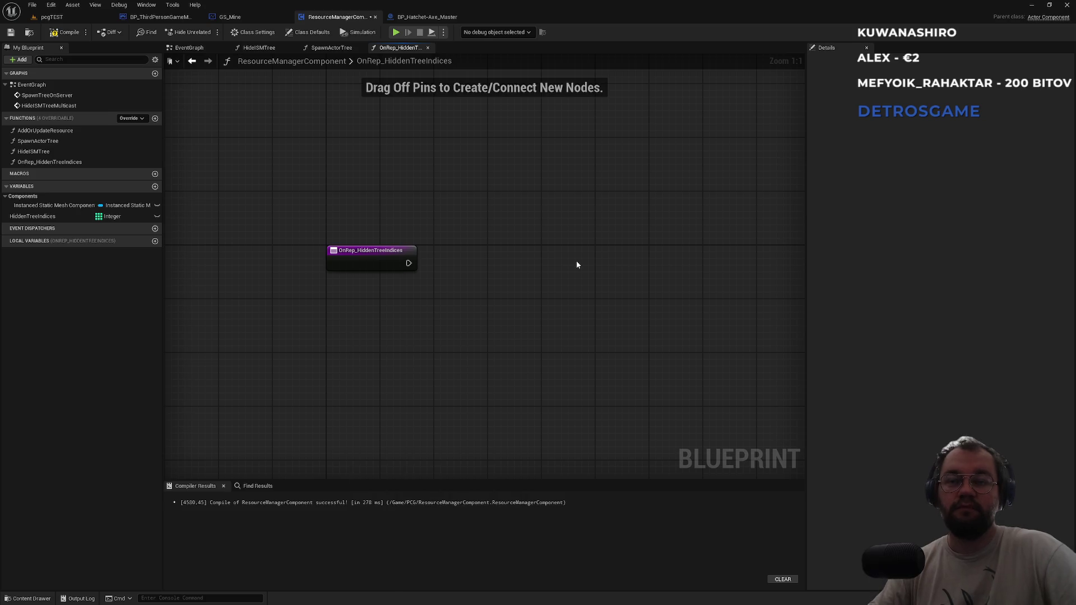
# Check the other function graphs, then drag a Hidden Tree Indices getter into OnRep_HiddenTreeIndices
pyautogui.click(259, 47)
pyautogui.click(331, 48)
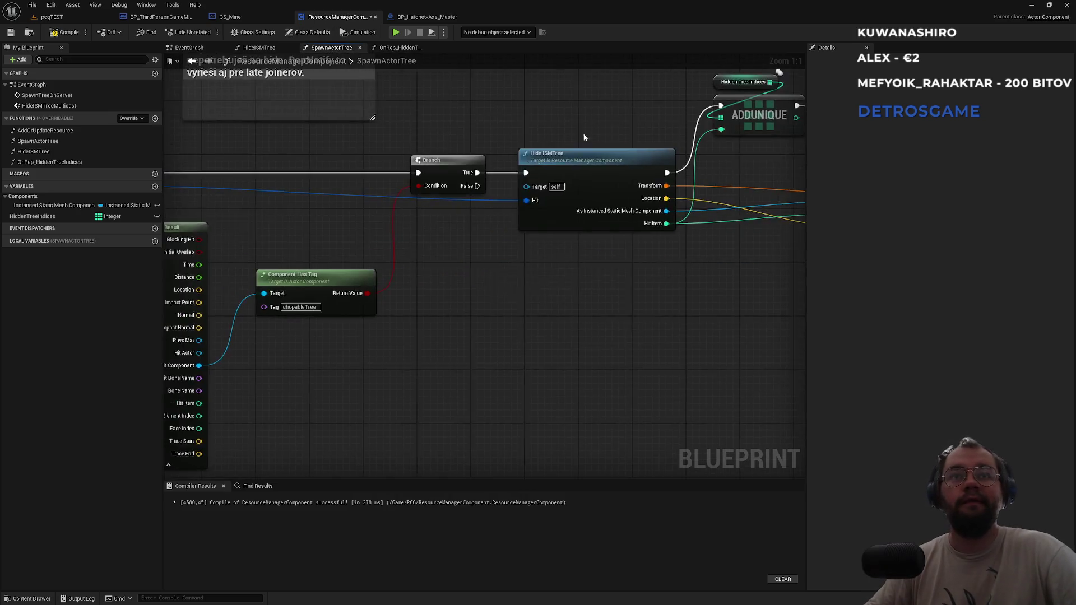
pyautogui.click(259, 48)
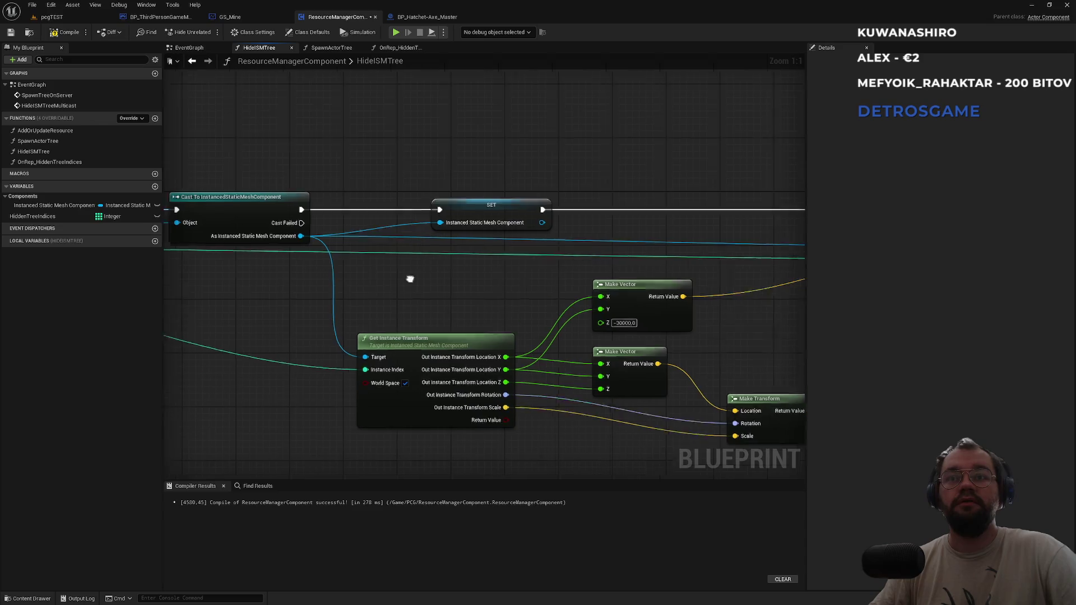
pyautogui.click(412, 49)
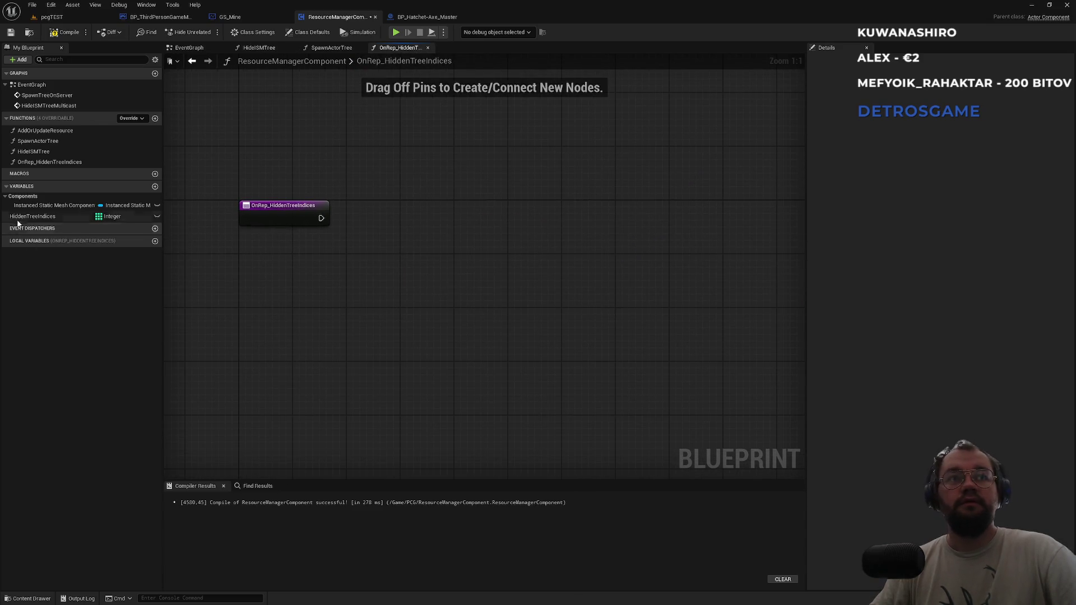
pyautogui.moveTo(32, 216)
pyautogui.mouseDown()
pyautogui.moveTo(335, 216)
pyautogui.moveTo(308, 183)
pyautogui.moveTo(394, 219)
pyautogui.mouseUp()
# Add a For Each Loop over Hidden Tree Indices and link the OnRep entry to it
pyautogui.write('for')
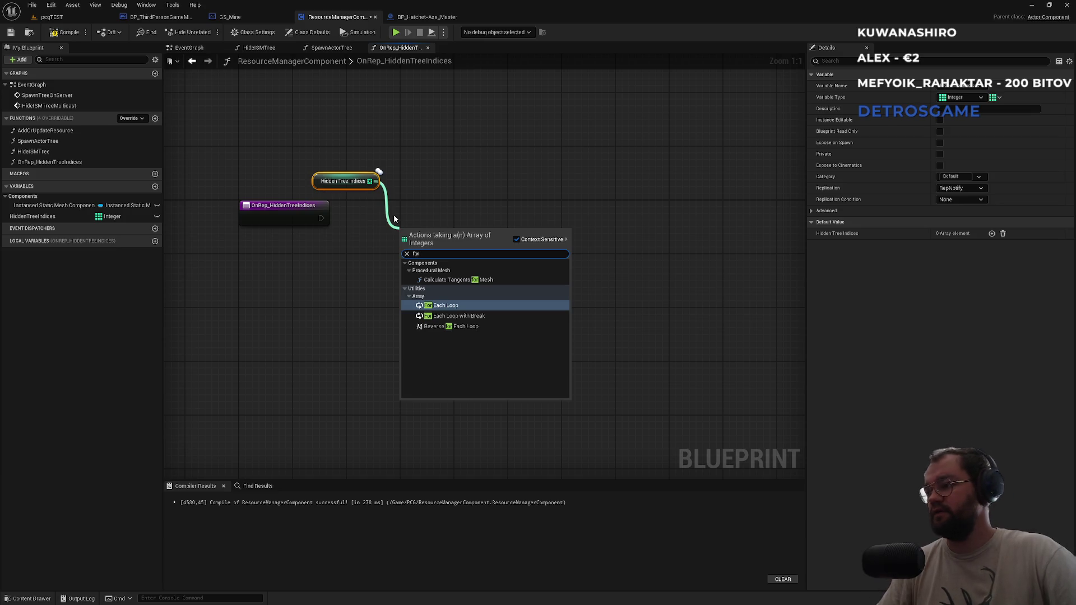
pyautogui.press('Return')
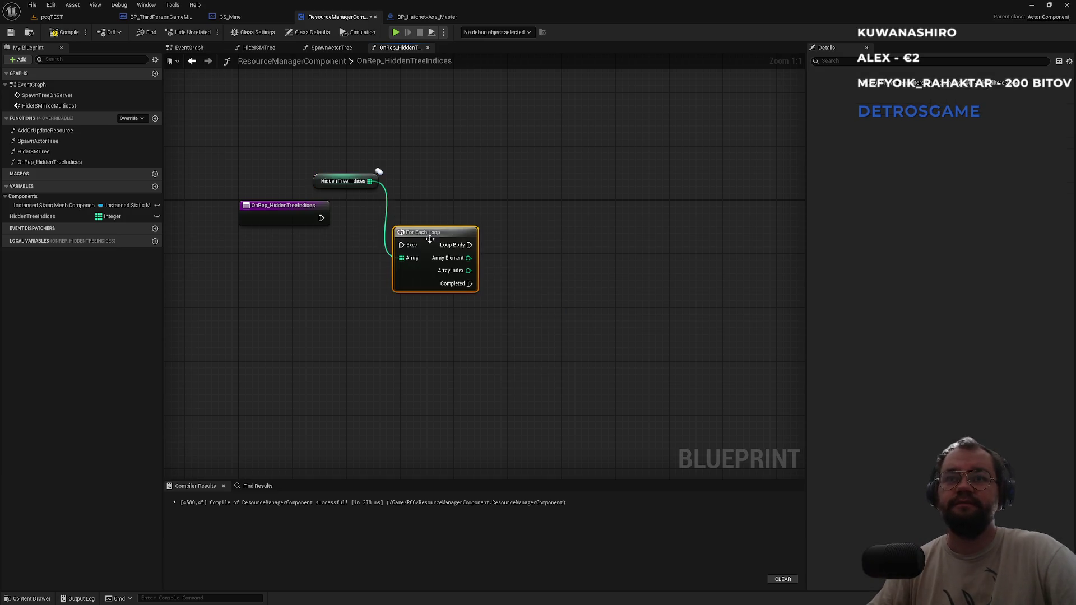
pyautogui.moveTo(401, 245); pyautogui.dragTo(321, 219)
pyautogui.moveTo(467, 285); pyautogui.dragTo(460, 259)
pyautogui.click(493, 320)
# Paste Get Instance Transform and feed each Array Element into its Instance Index
pyautogui.hotkey('ctrl', 'v')
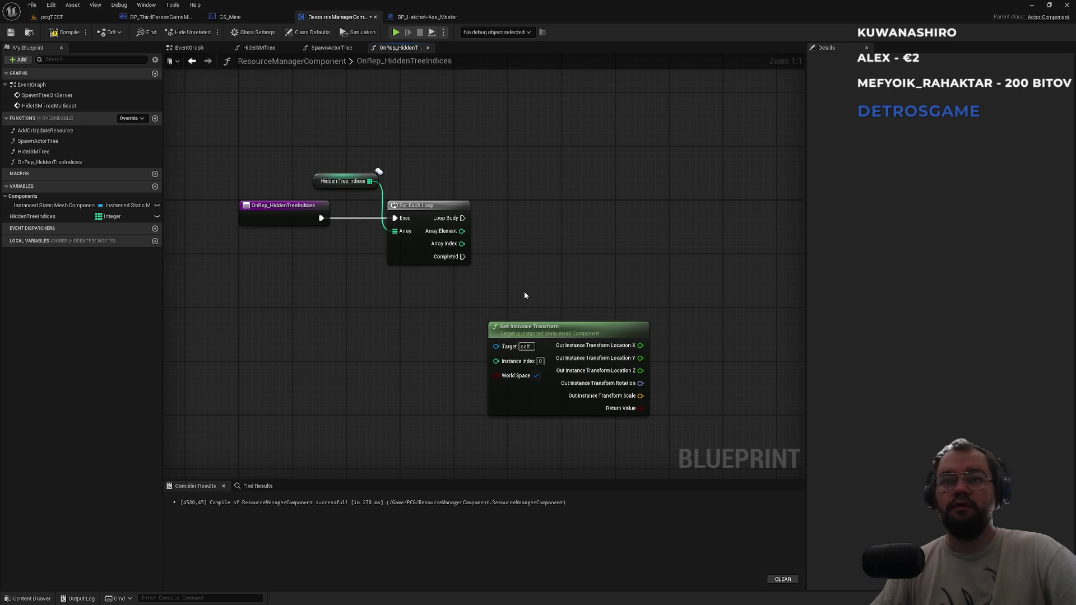
pyautogui.moveTo(462, 243)
pyautogui.mouseDown()
pyautogui.moveTo(470, 353)
pyautogui.moveTo(497, 362)
pyautogui.moveTo(423, 311)
pyautogui.mouseUp()
pyautogui.press('Escape')
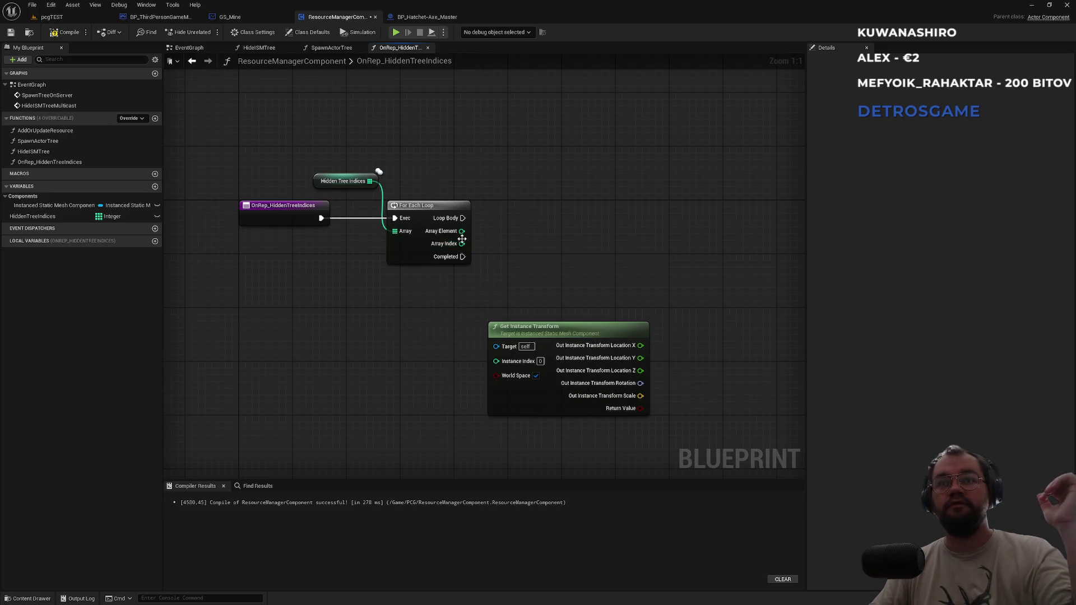
pyautogui.moveTo(460, 231)
pyautogui.mouseDown()
pyautogui.moveTo(457, 360)
pyautogui.moveTo(496, 361)
pyautogui.mouseUp()
pyautogui.moveTo(533, 326); pyautogui.dragTo(552, 319)
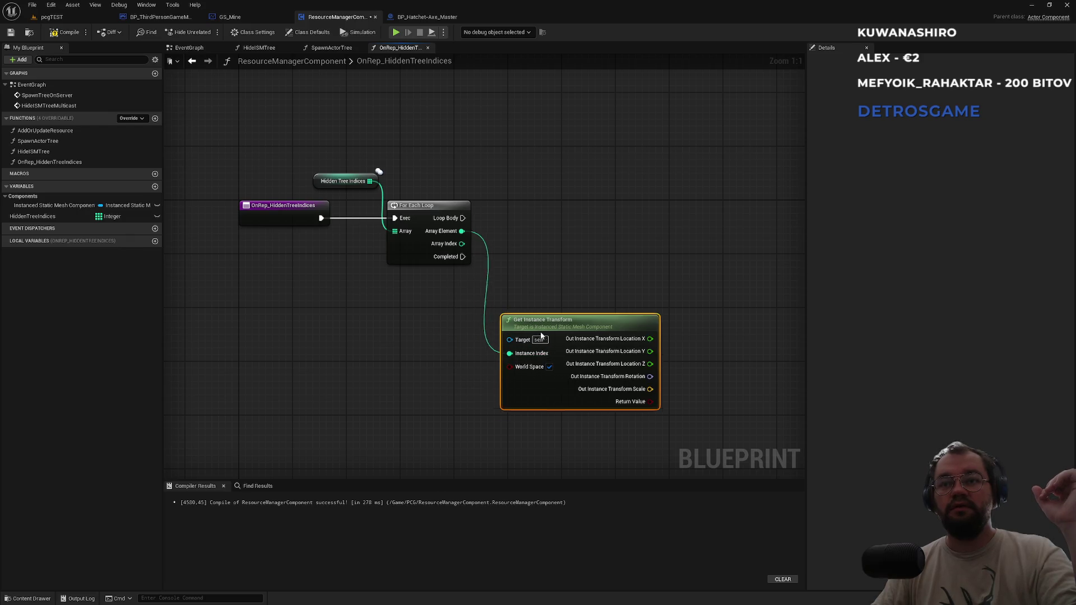
# Connect the Instanced Static Mesh Component getter to Get Instance Transform's Target
pyautogui.moveTo(54, 206)
pyautogui.mouseDown()
pyautogui.moveTo(527, 353)
pyautogui.moveTo(524, 343)
pyautogui.mouseUp()
pyautogui.click(421, 270)
pyautogui.moveTo(427, 334)
pyautogui.mouseDown()
pyautogui.moveTo(481, 306)
pyautogui.moveTo(509, 307)
pyautogui.mouseUp()
pyautogui.press('super')
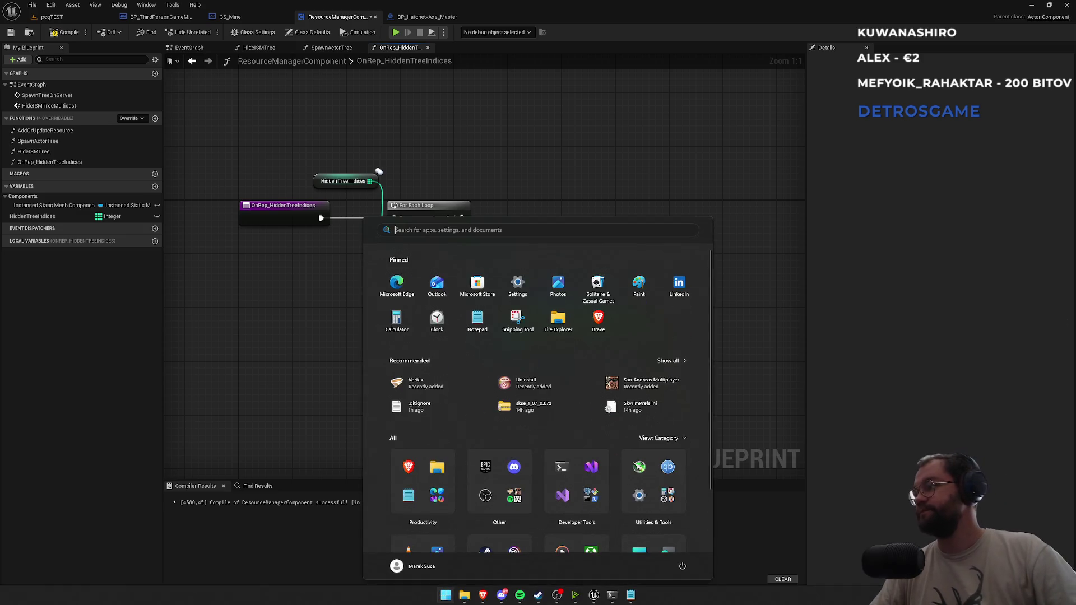
pyautogui.press('super')
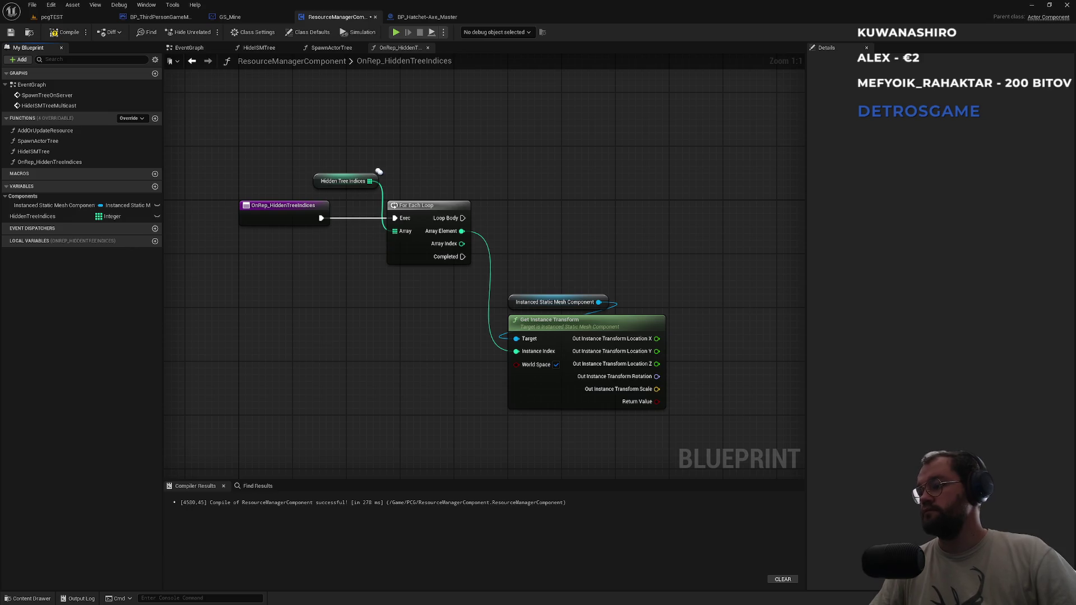
pyautogui.press('super')
pyautogui.press('super')
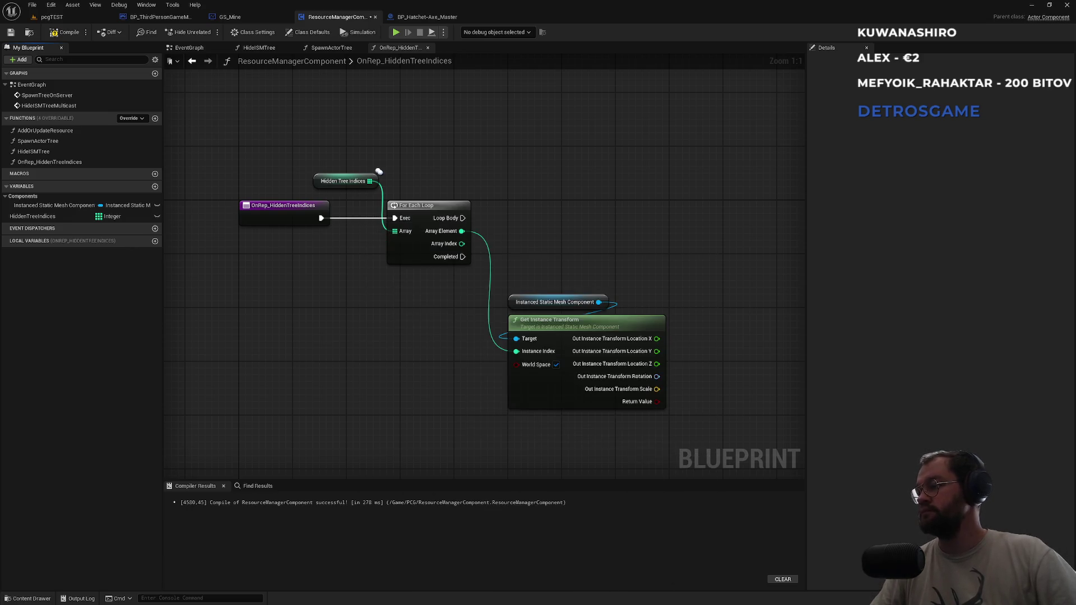
pyautogui.press('super')
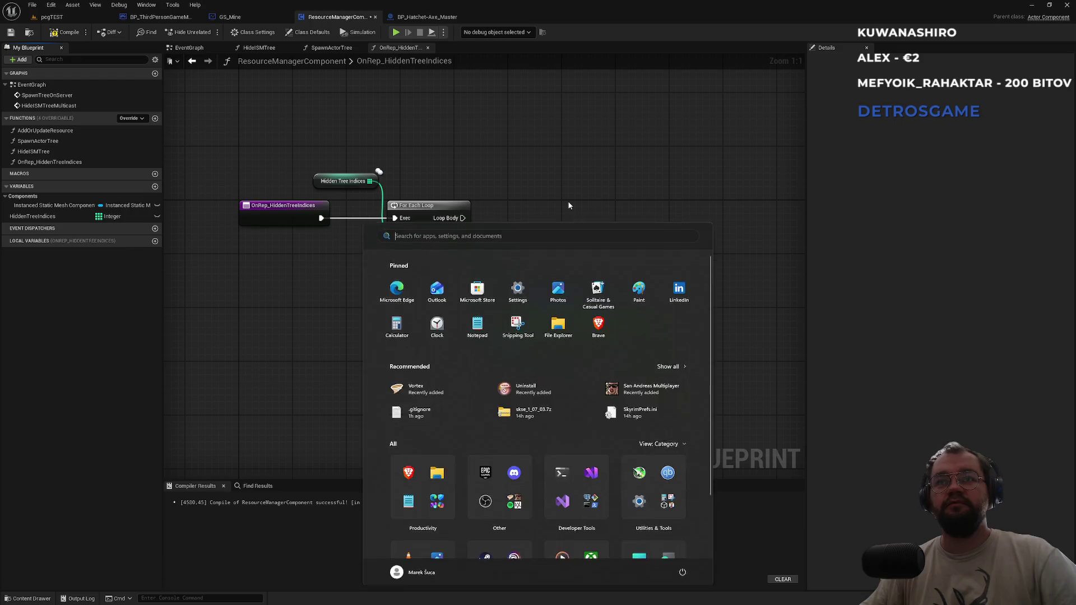
# Bring up Spotify playing 'Conquer', then return to the Unreal editor
pyautogui.press('super')
pyautogui.press('super')
pyautogui.click(520, 595)
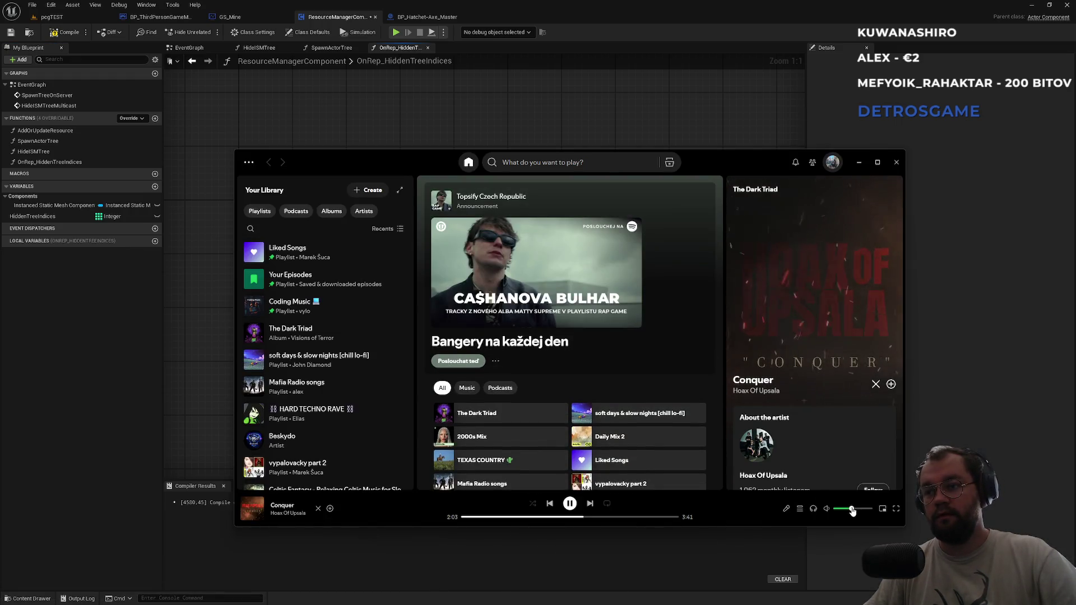
pyautogui.click(637, 130)
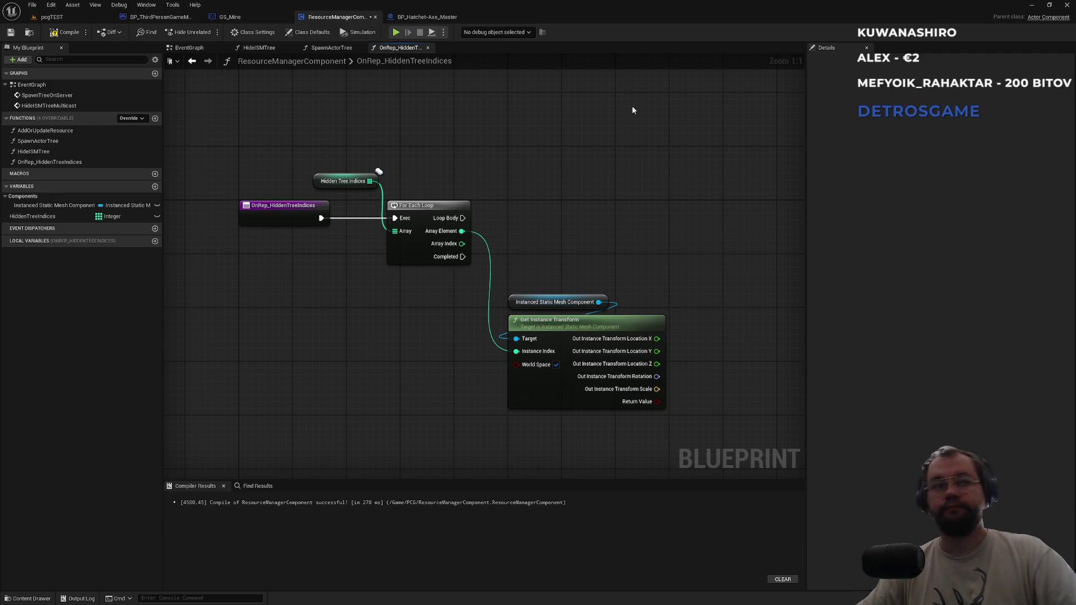
pyautogui.press('super')
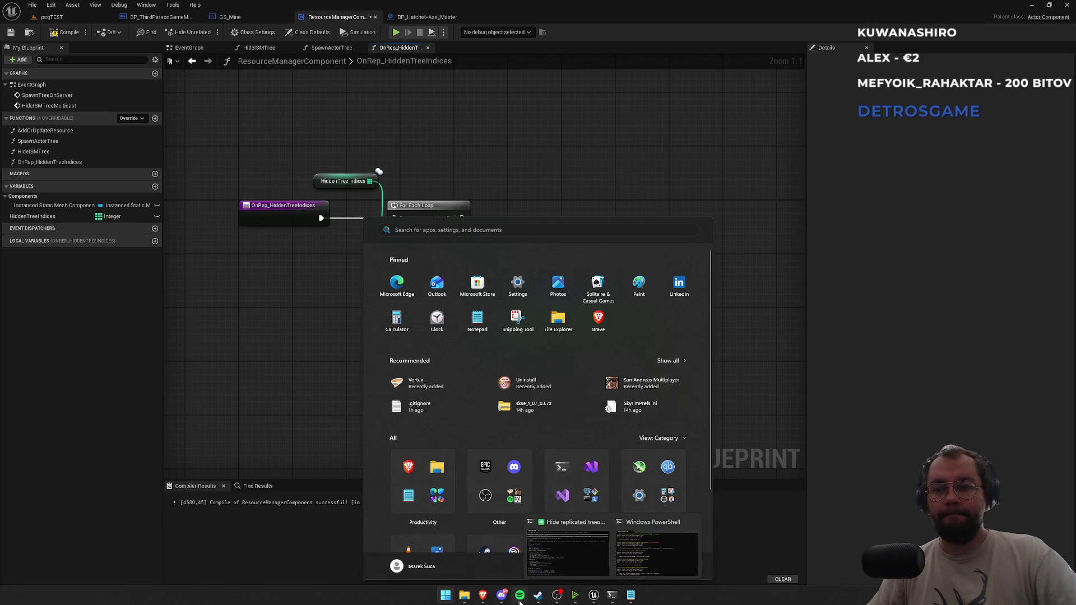
pyautogui.click(520, 599)
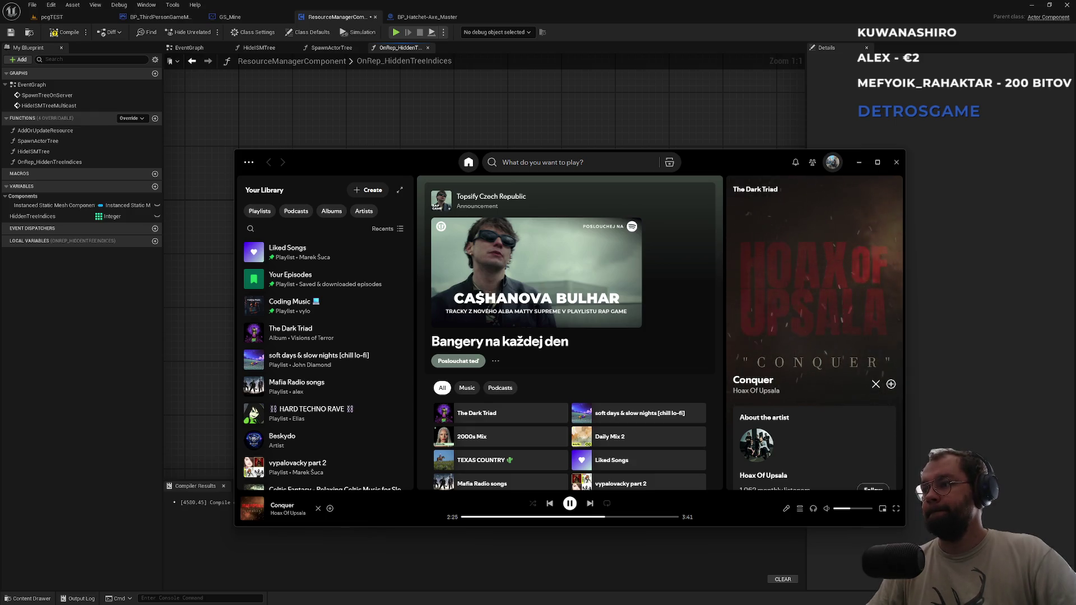
pyautogui.click(618, 120)
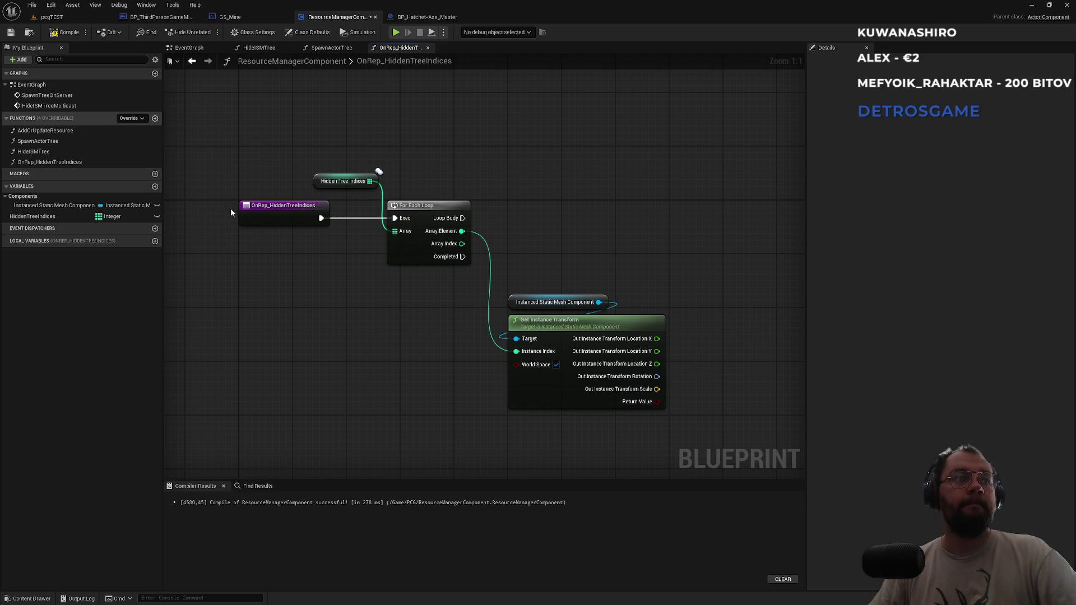
pyautogui.moveTo(470, 205); pyautogui.dragTo(481, 210)
pyautogui.moveTo(414, 200); pyautogui.dragTo(407, 201)
pyautogui.click(550, 239)
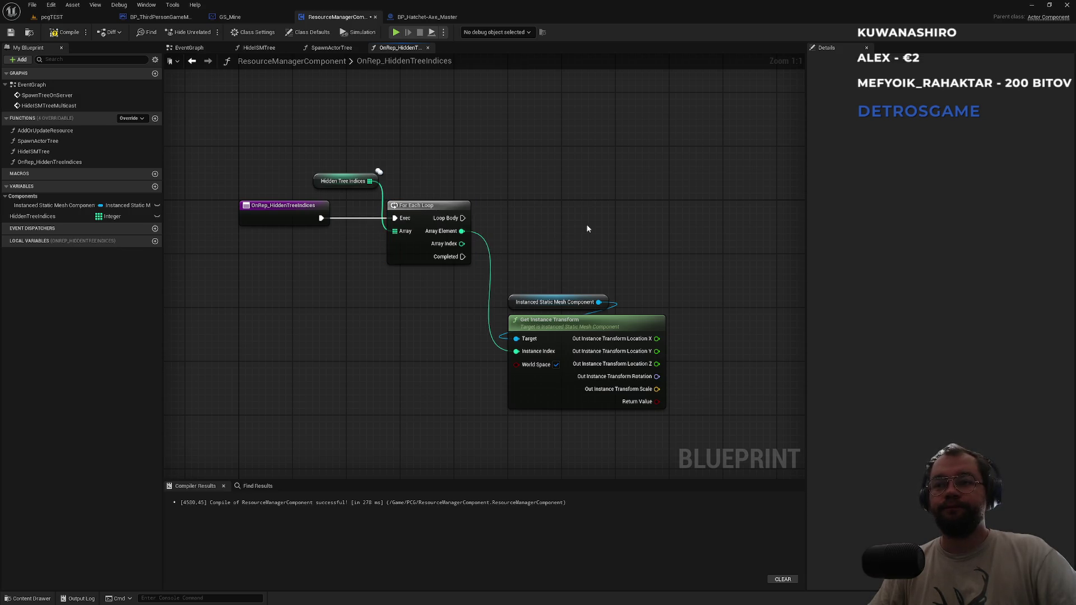
pyautogui.hotkey('alt', 'Tab')
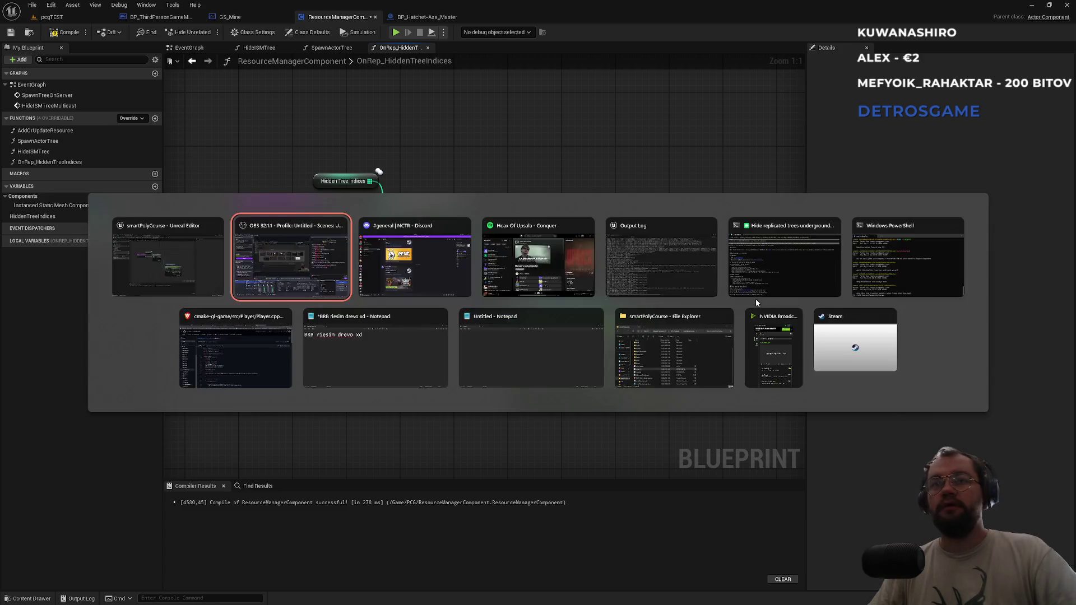
pyautogui.hotkey('alt', 'Tab')
pyautogui.hotkey('alt', 'Tab')
pyautogui.press('Escape')
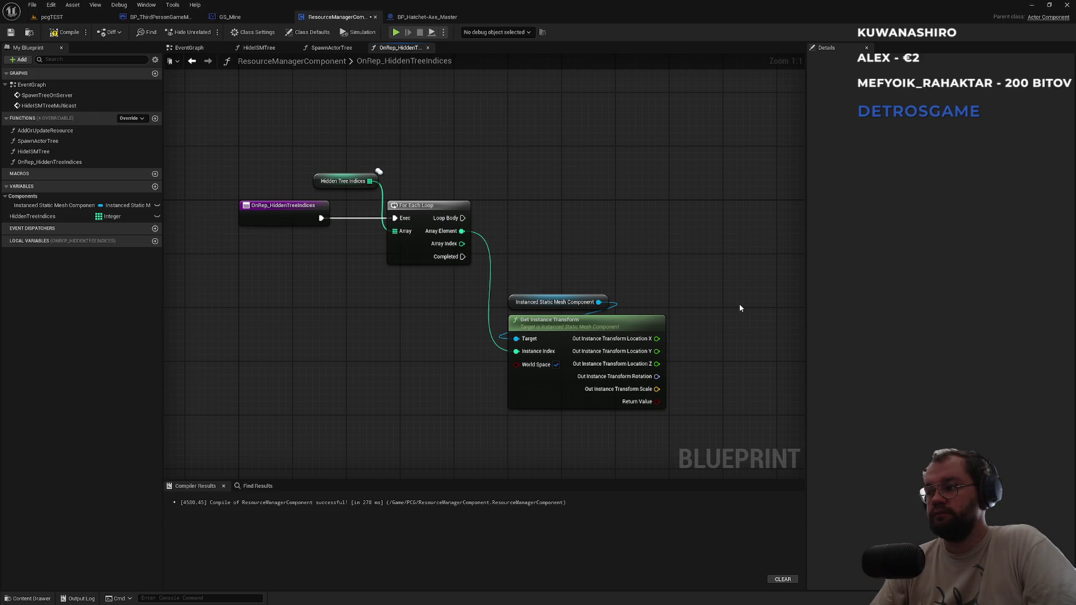
pyautogui.moveTo(680, 291); pyautogui.dragTo(544, 271)
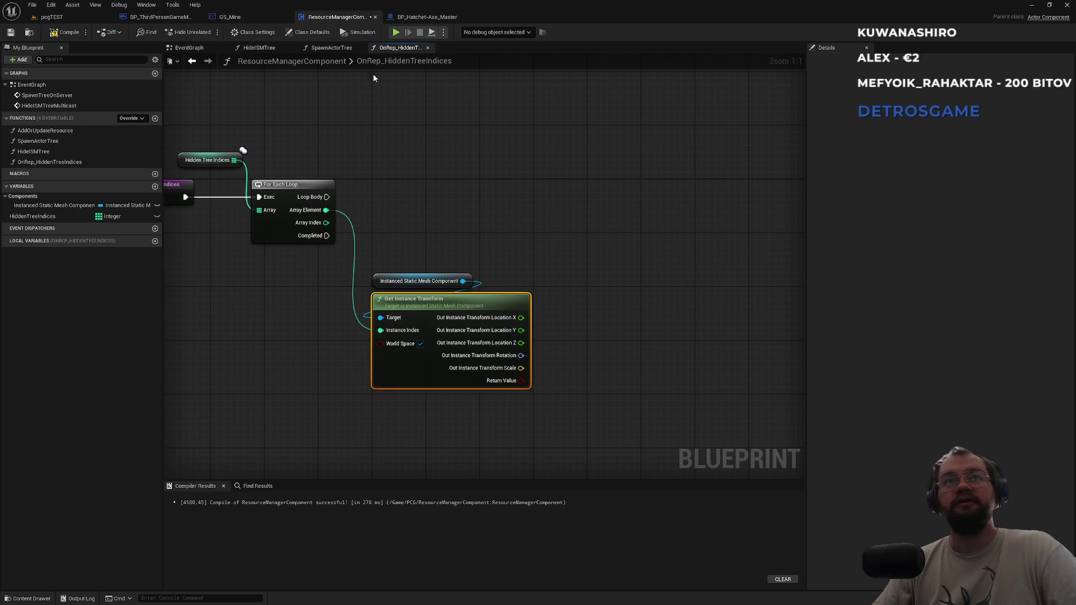
# Select the Update Instance Transform node in the EventGraph to copy it
pyautogui.click(331, 48)
pyautogui.click(260, 49)
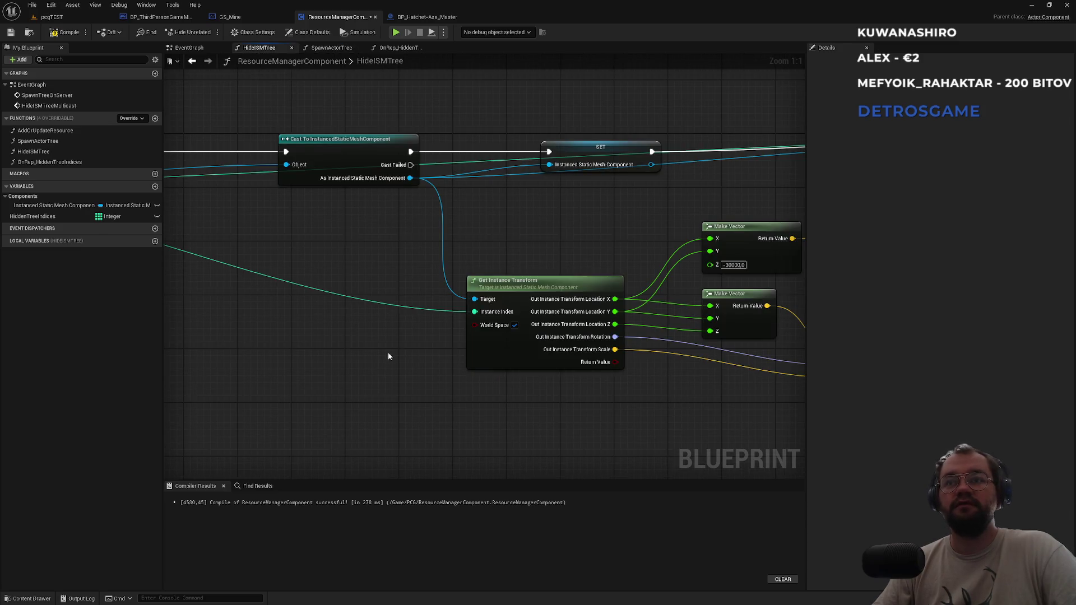
pyautogui.click(192, 61)
pyautogui.click(192, 61)
pyautogui.click(191, 48)
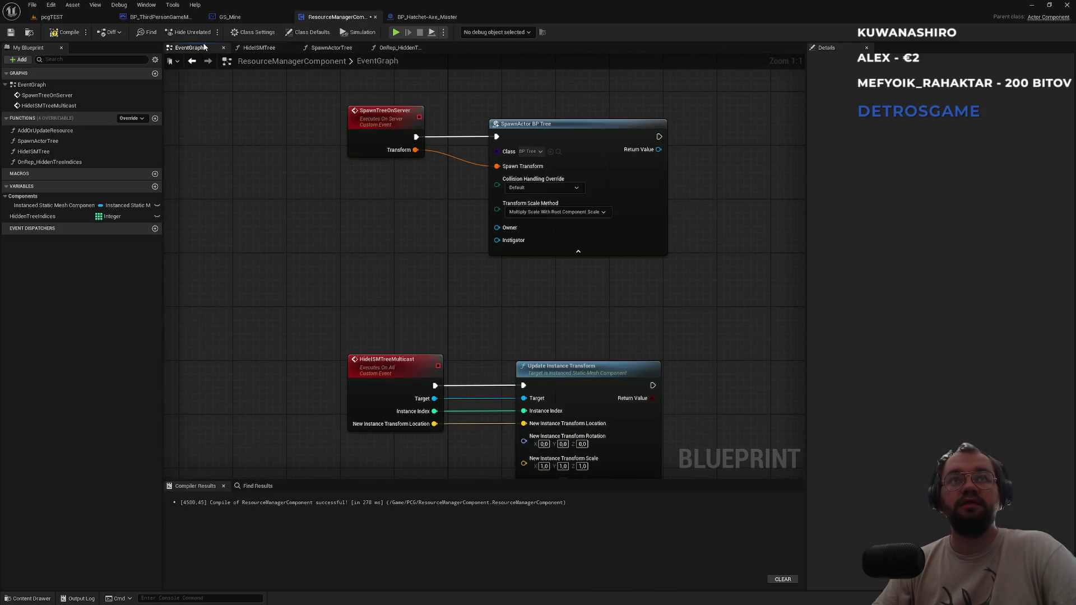
pyautogui.click(489, 379)
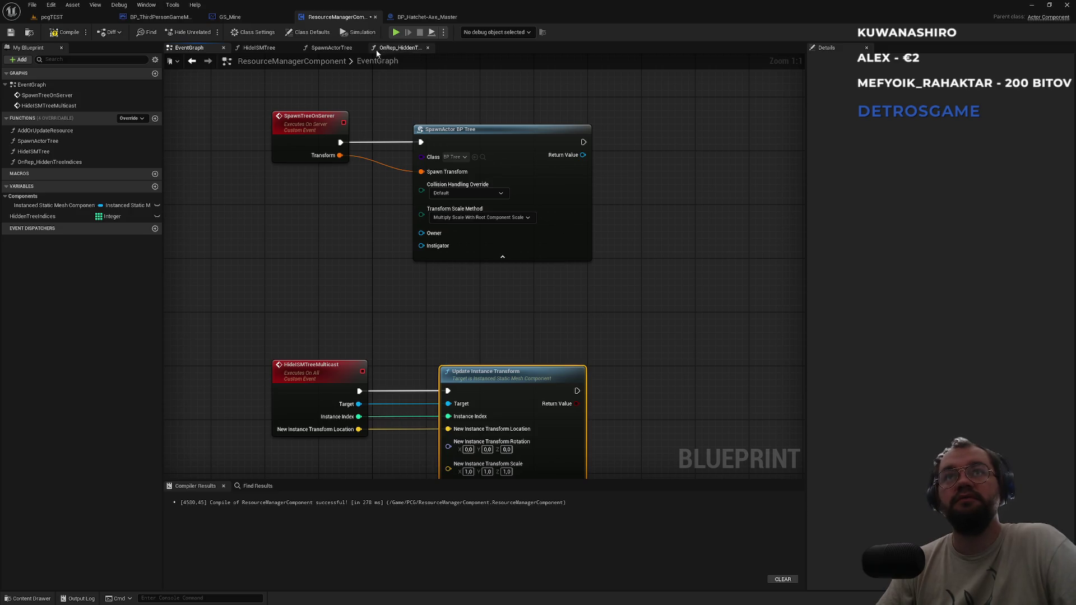
# Paste it into OnRep_HiddenTreeIndices and wire the mesh component to its Target
pyautogui.click(392, 48)
pyautogui.moveTo(579, 313); pyautogui.dragTo(516, 290)
pyautogui.hotkey('ctrl', 'v')
pyautogui.click(489, 278)
pyautogui.moveTo(363, 276); pyautogui.dragTo(529, 327)
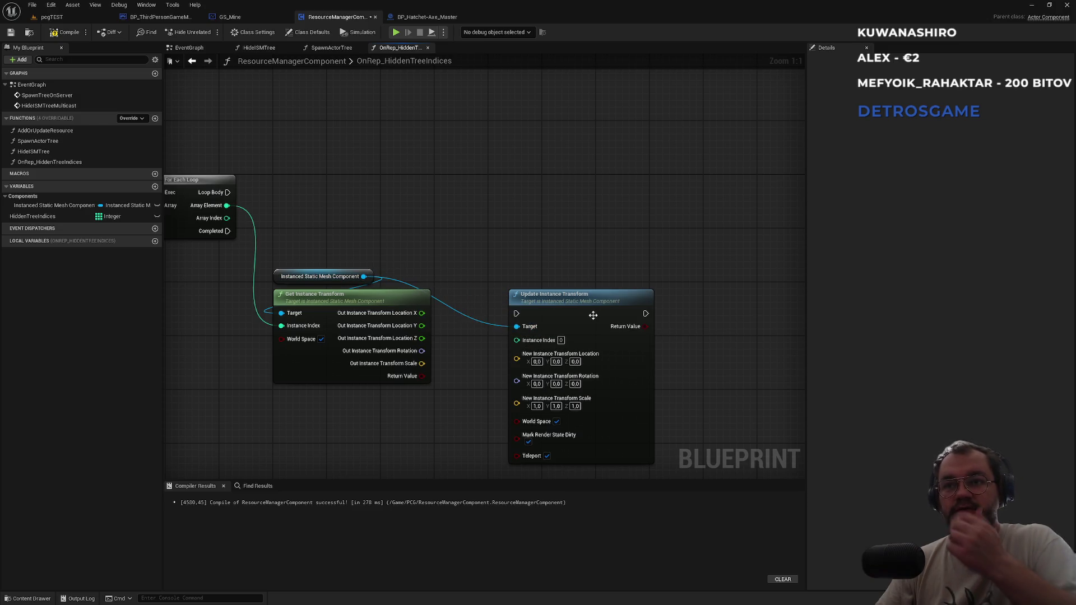
# Compare with the EventGraph, then feed each Array Element into Update's Instance Index
pyautogui.click(325, 51)
pyautogui.click(259, 48)
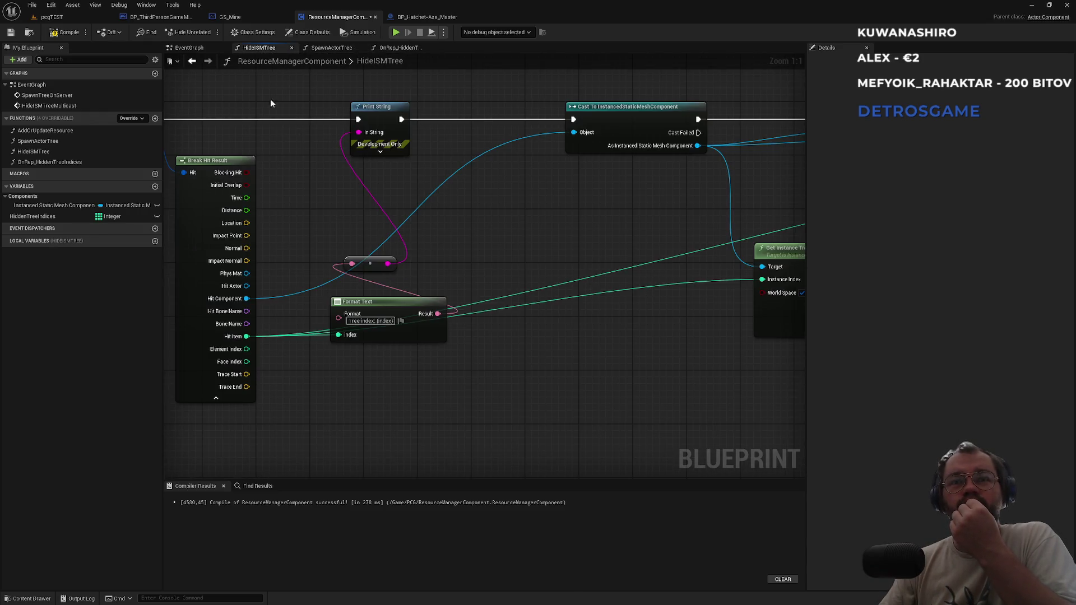
pyautogui.click(189, 47)
pyautogui.moveTo(348, 262); pyautogui.dragTo(327, 173)
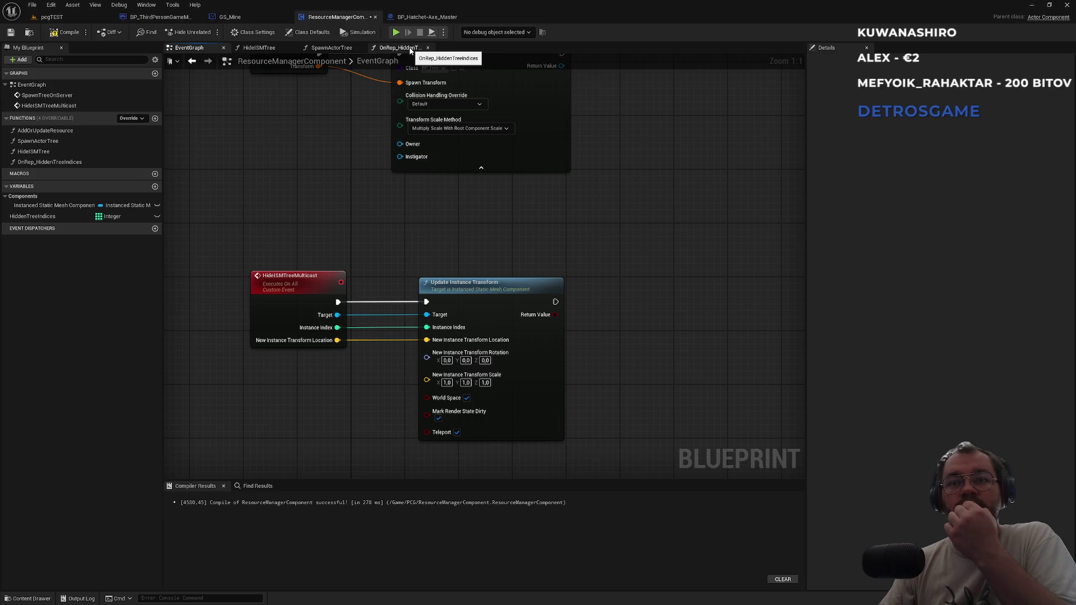
pyautogui.click(411, 50)
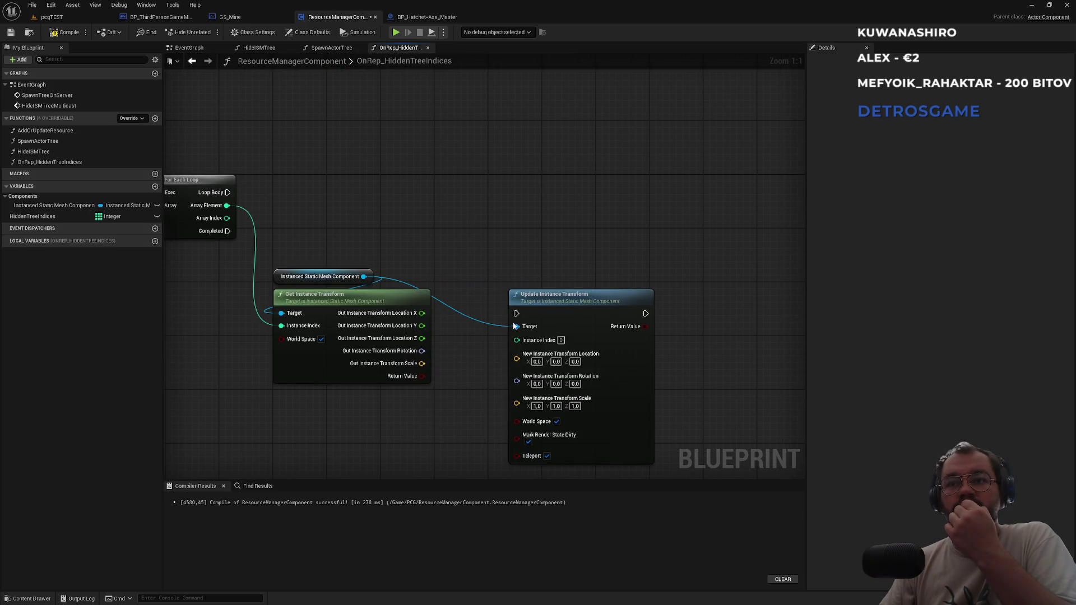
pyautogui.moveTo(515, 340)
pyautogui.mouseDown()
pyautogui.moveTo(275, 242)
pyautogui.moveTo(227, 206)
pyautogui.mouseUp()
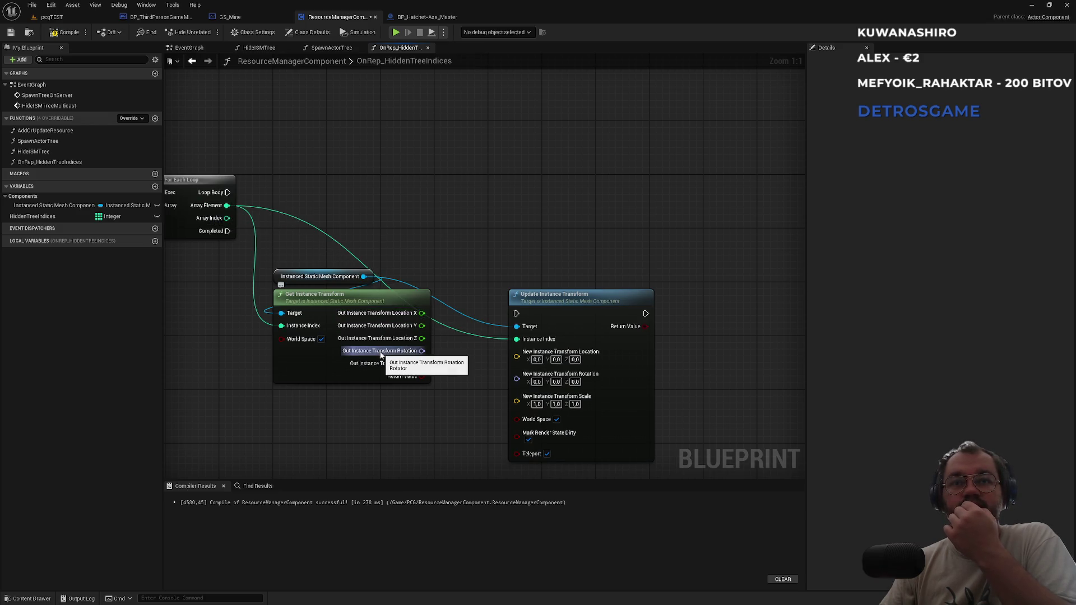
# Search for and place a Make Vector node in the OnRep graph
pyautogui.moveTo(532, 304); pyautogui.dragTo(579, 305)
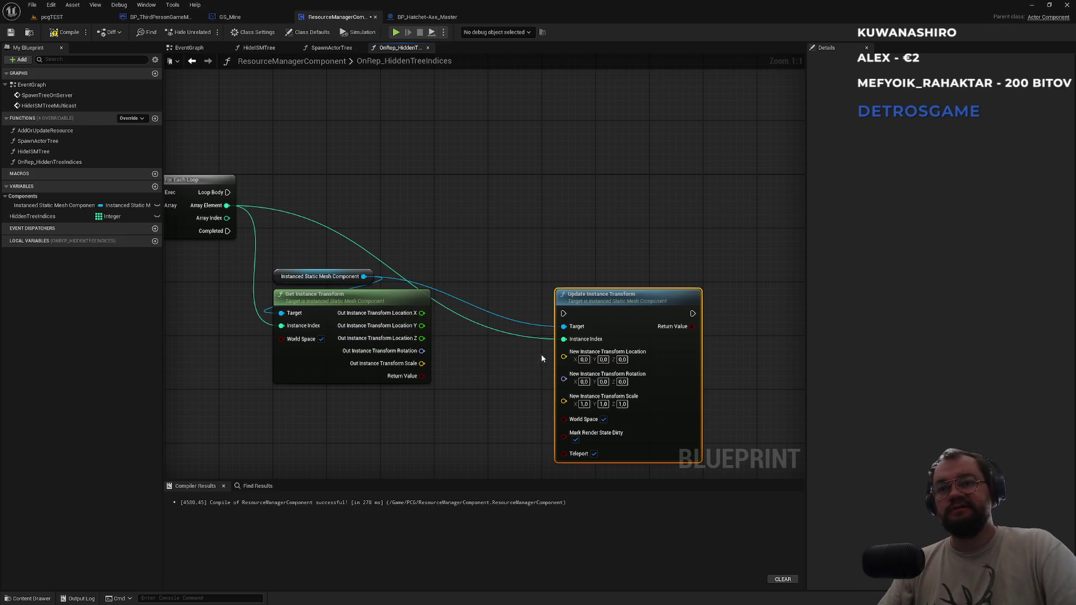
pyautogui.rightClick(450, 351)
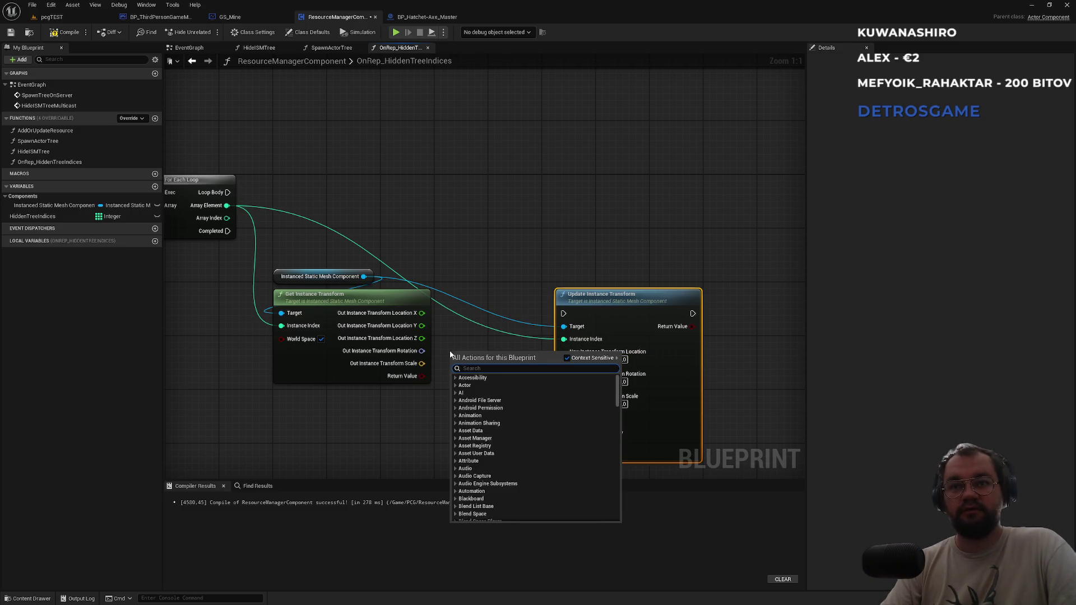
pyautogui.write('make t')
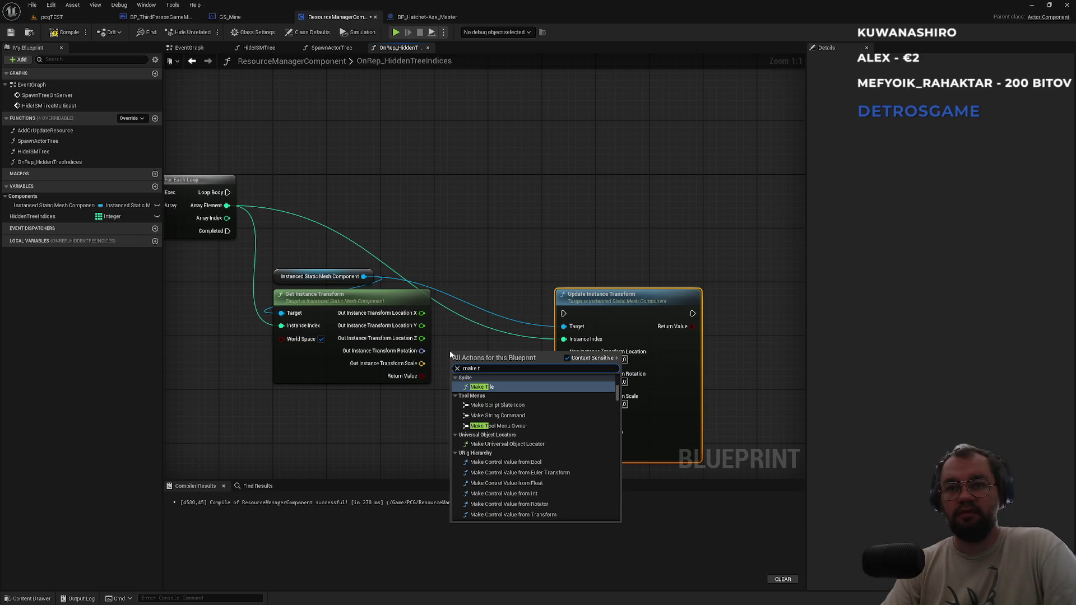
pyautogui.press('BackSpace')
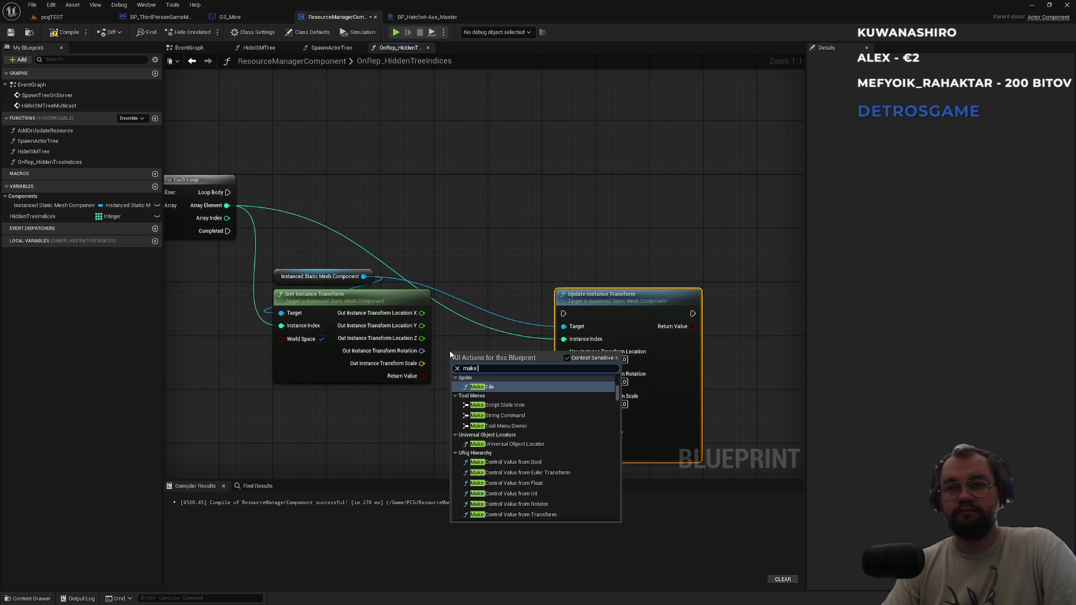
pyautogui.write('locati')
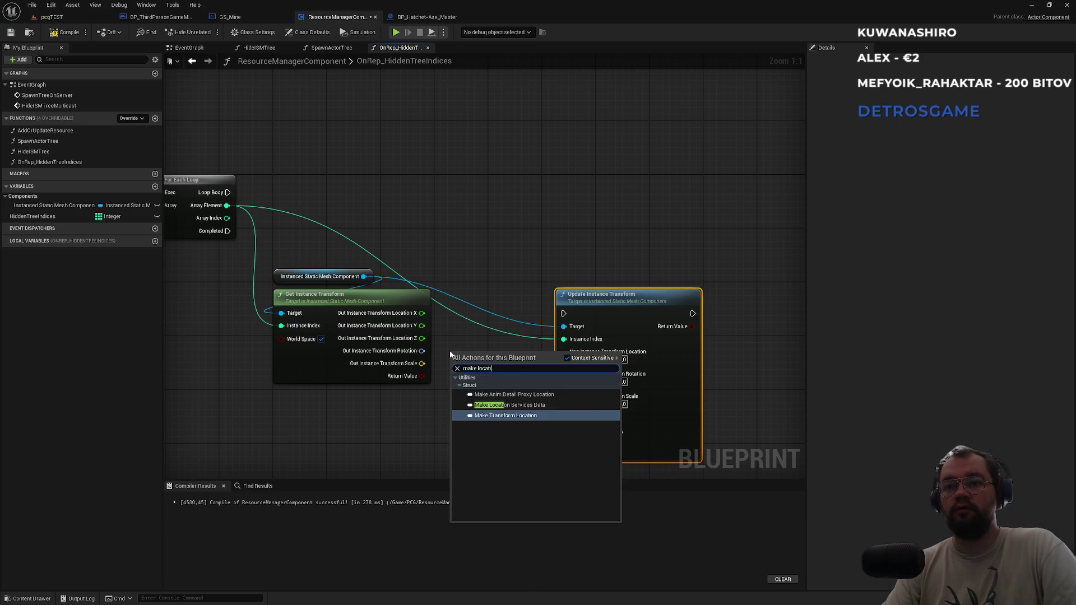
pyautogui.press('BackSpace')
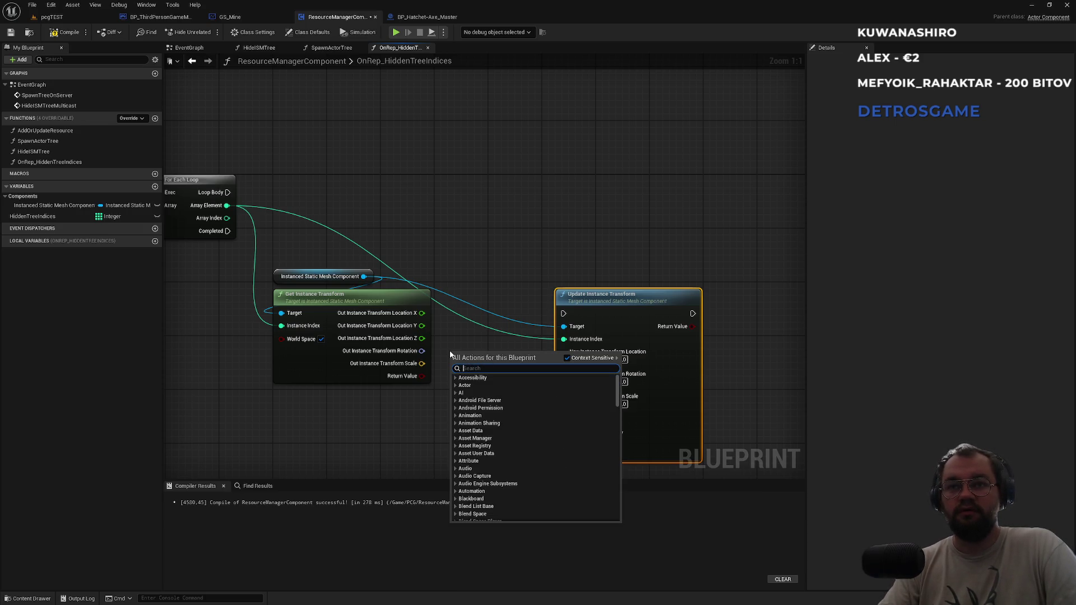
pyautogui.write('make vector')
pyautogui.press('Return')
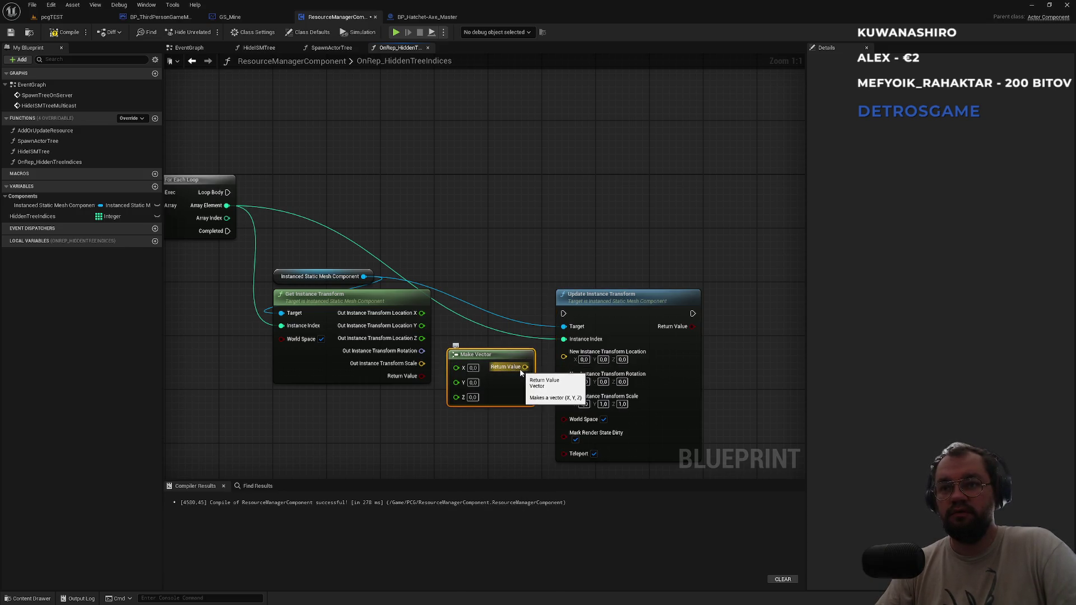
# Wire it to New Instance Transform Location and set Z to -10000
pyautogui.moveTo(525, 367); pyautogui.dragTo(564, 352)
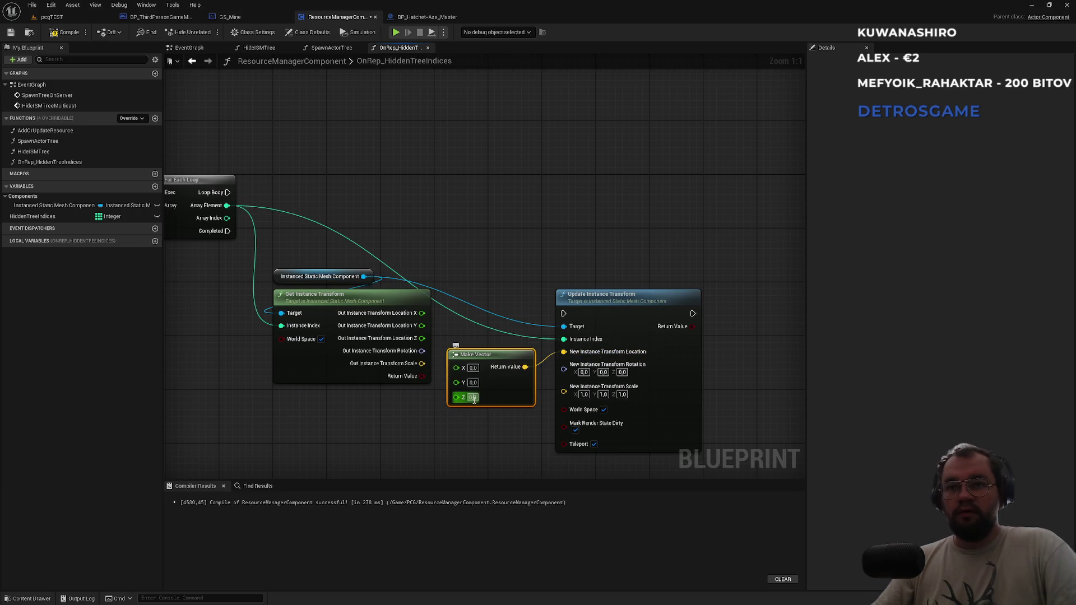
pyautogui.write('-10000')
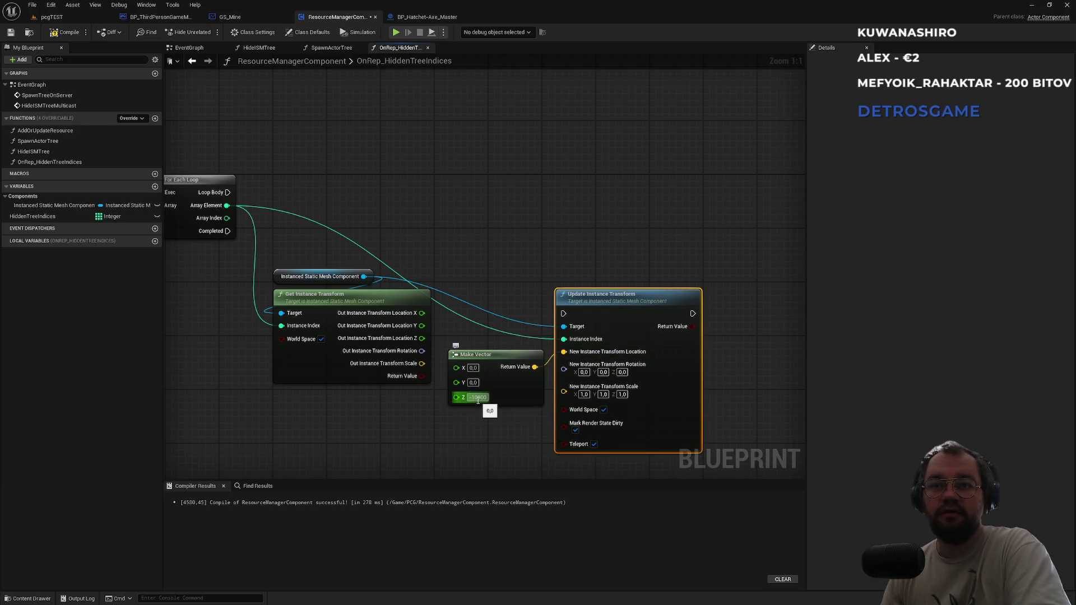
pyautogui.click(328, 47)
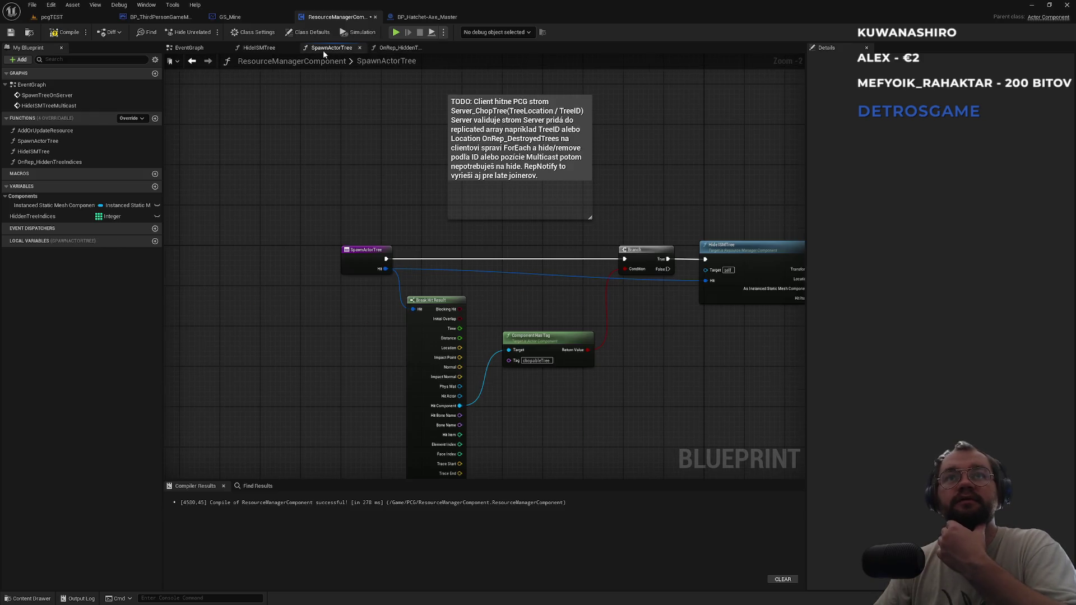
# Inspect HideISMTree's Make Transform and Return Node, then return to OnRep_HiddenTreeIndices
pyautogui.click(259, 49)
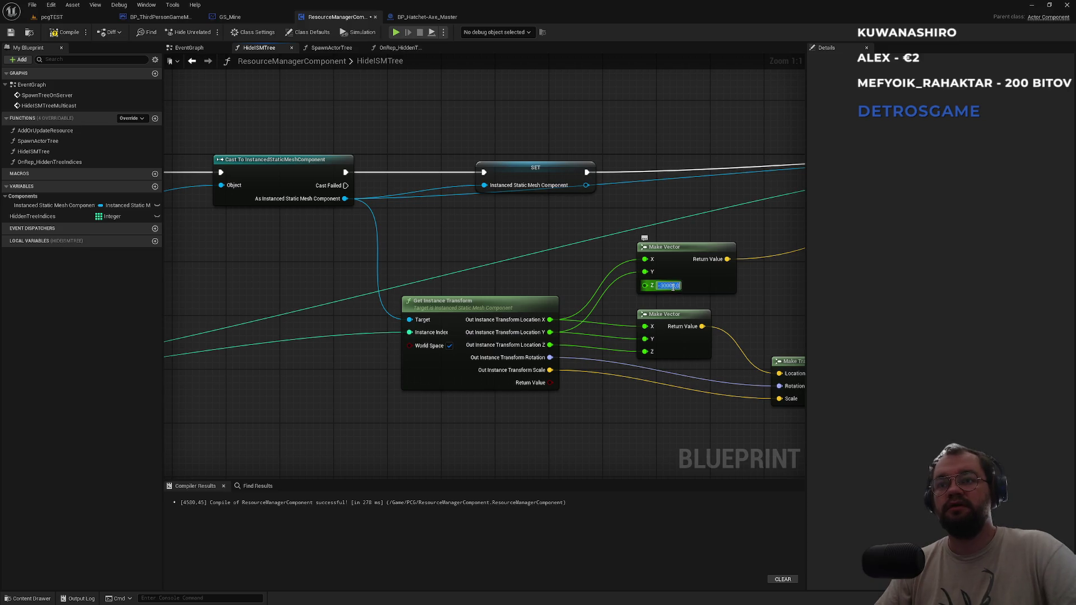
pyautogui.moveTo(605, 324); pyautogui.dragTo(434, 328)
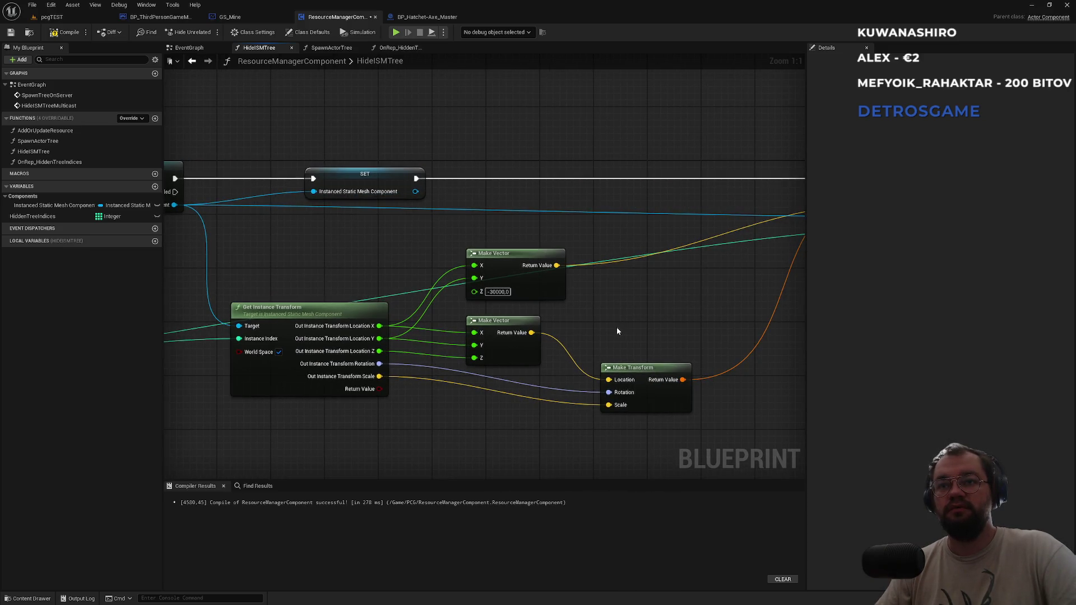
pyautogui.moveTo(611, 330); pyautogui.dragTo(479, 320)
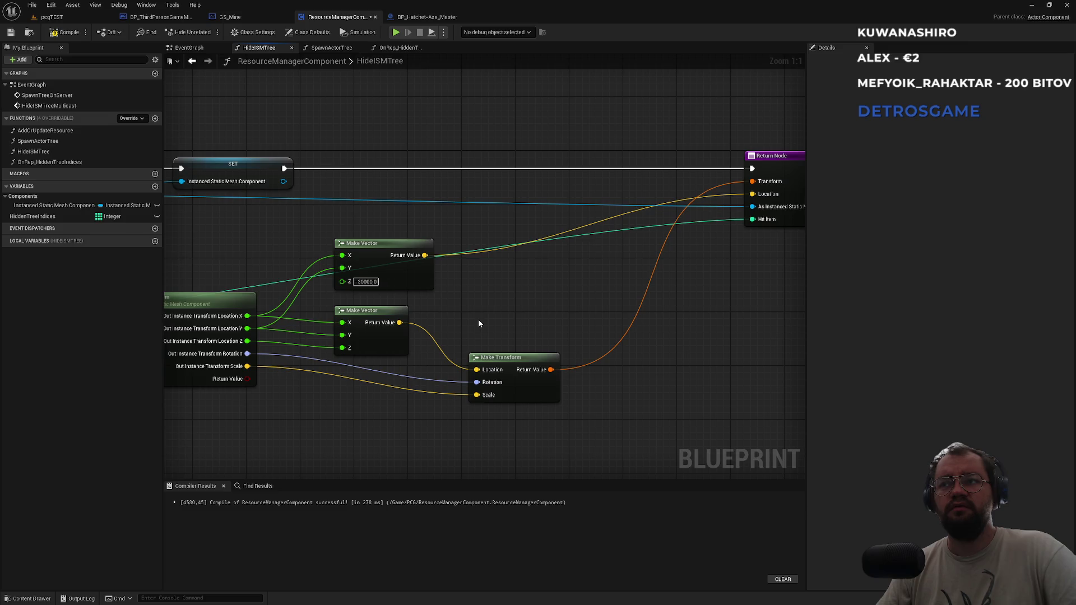
pyautogui.click(401, 52)
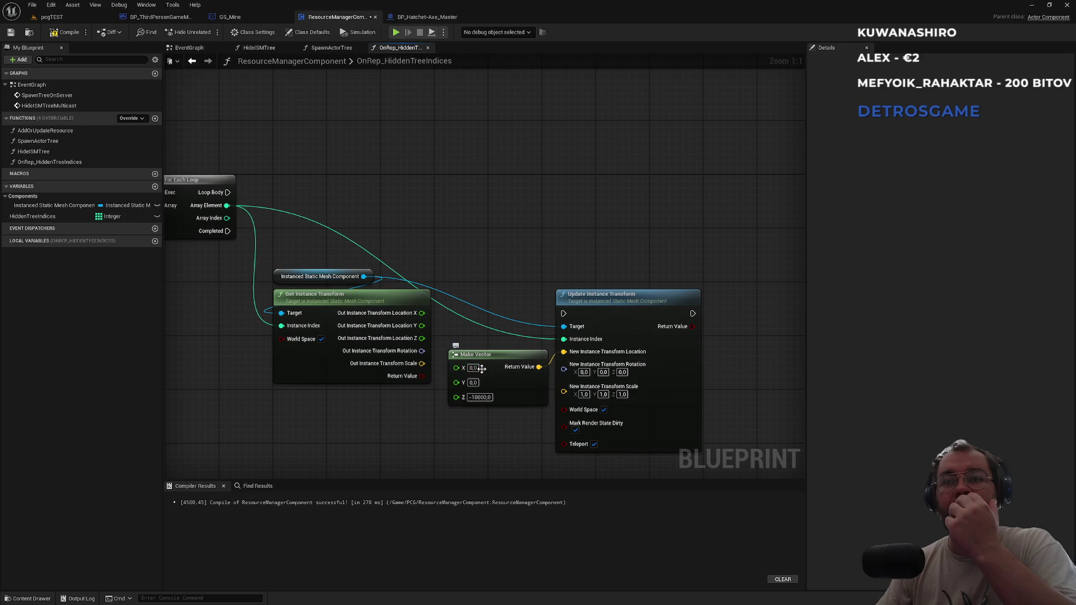
# Feed the instance's X location into Make Vector, set Z to -30000, and save
pyautogui.moveTo(422, 313); pyautogui.dragTo(457, 379)
pyautogui.click(480, 393)
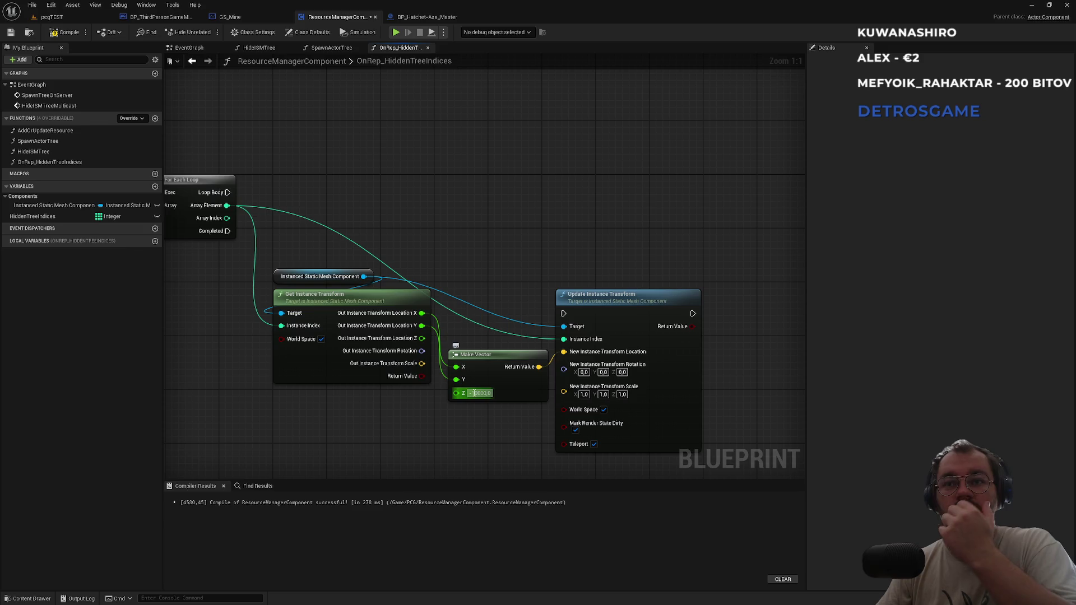
pyautogui.write('-30000,0')
pyautogui.press('Return')
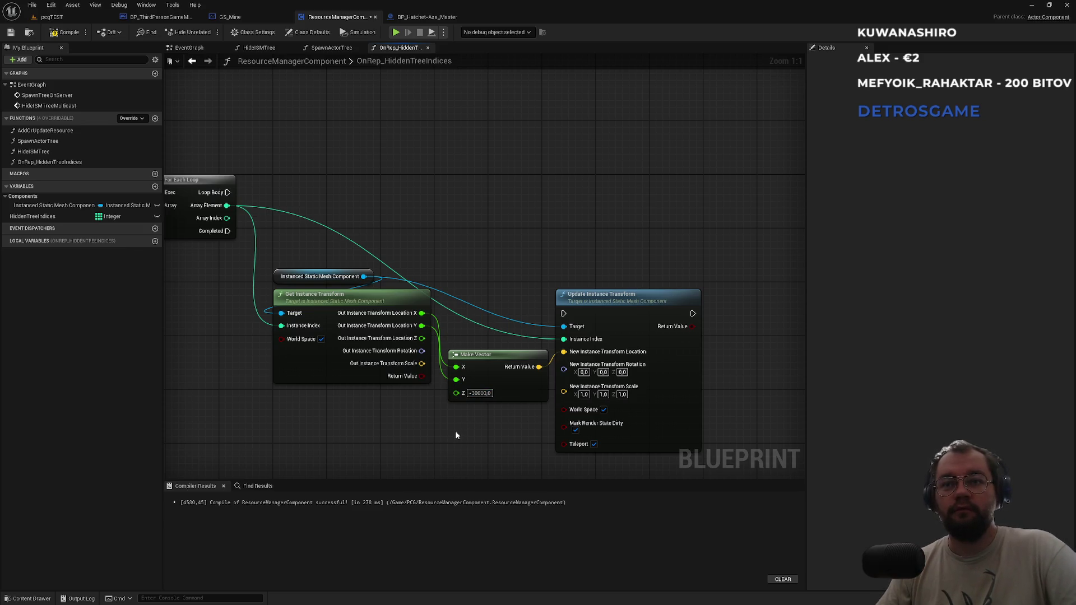
pyautogui.hotkey('ctrl', 's')
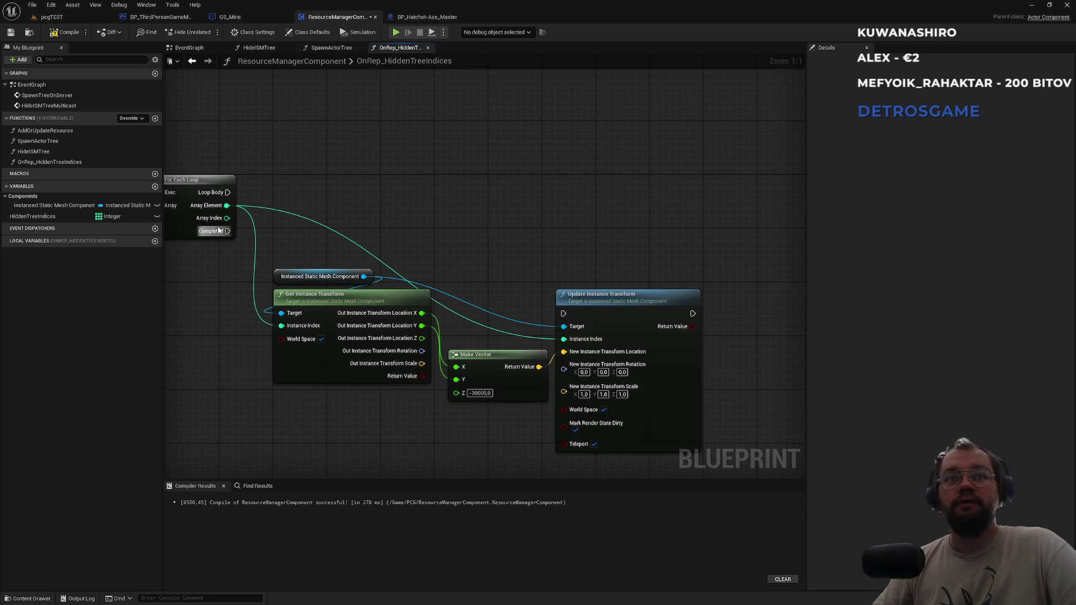
# Connect the For Each Loop body to Update Instance Transform so it runs each pass
pyautogui.moveTo(227, 193); pyautogui.dragTo(368, 238)
pyautogui.moveTo(568, 317)
pyautogui.mouseDown()
pyautogui.moveTo(616, 217)
pyautogui.moveTo(614, 187)
pyautogui.mouseUp()
pyautogui.click(448, 179)
pyautogui.moveTo(428, 185)
pyautogui.mouseDown()
pyautogui.moveTo(555, 187)
pyautogui.moveTo(592, 202)
pyautogui.mouseUp()
pyautogui.hotkey('alt', 'Tab')
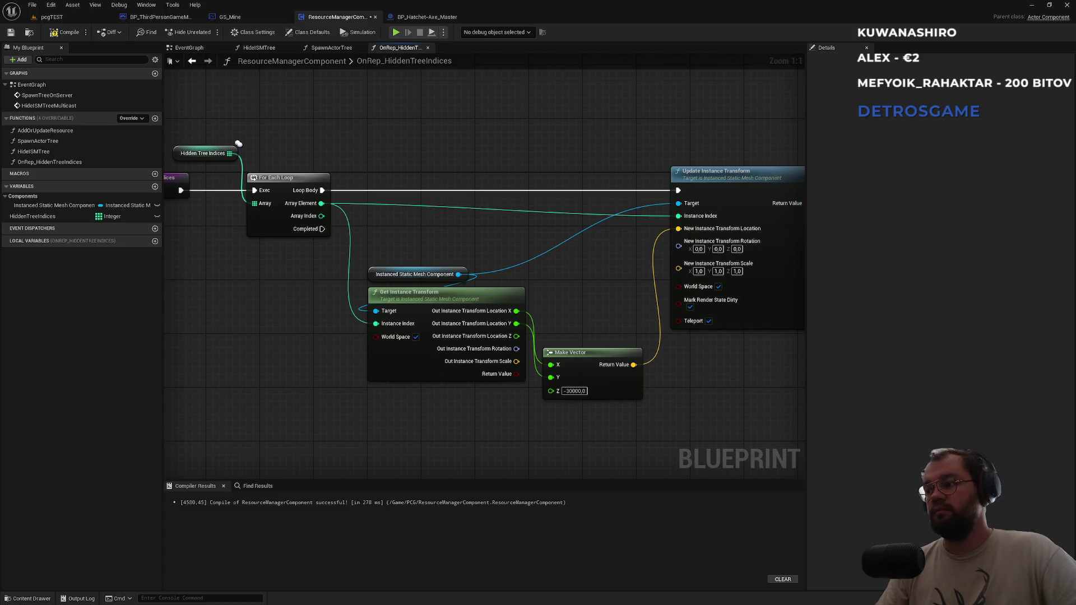
pyautogui.moveTo(509, 216)
pyautogui.mouseDown()
pyautogui.moveTo(667, 250)
pyautogui.moveTo(529, 251)
pyautogui.mouseUp()
# Duplicate the Instanced Static Mesh Component getter and convert the copy to a validated get
pyautogui.moveTo(442, 240)
pyautogui.mouseDown()
pyautogui.moveTo(476, 240)
pyautogui.moveTo(522, 270)
pyautogui.mouseUp()
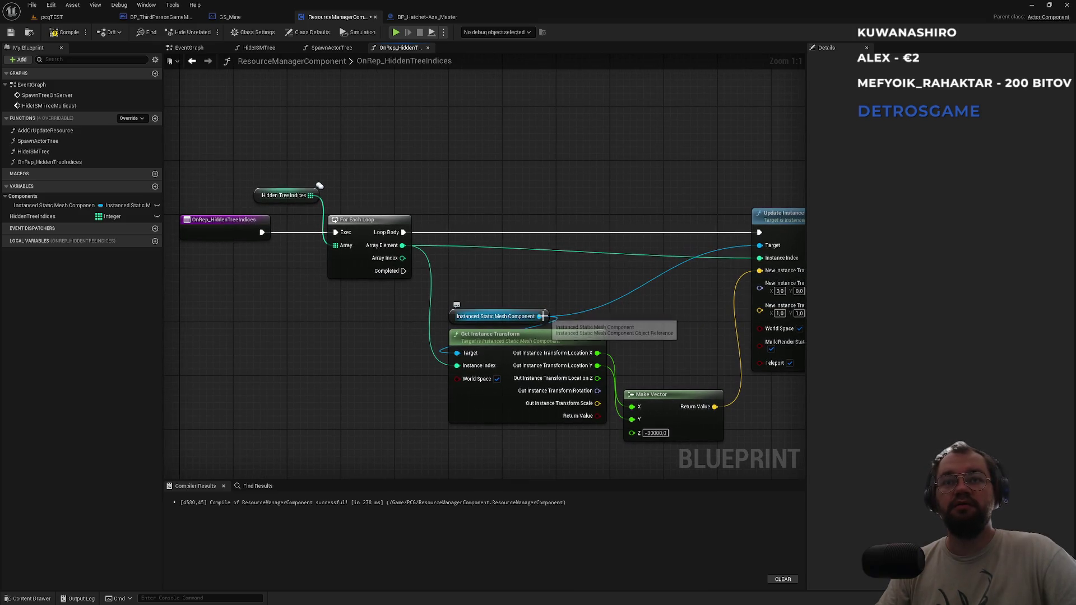
pyautogui.click(499, 316)
pyautogui.hotkey('ctrl', 'c')
pyautogui.hotkey('ctrl', 'v')
pyautogui.moveTo(331, 324); pyautogui.dragTo(345, 373)
pyautogui.rightClick(272, 324)
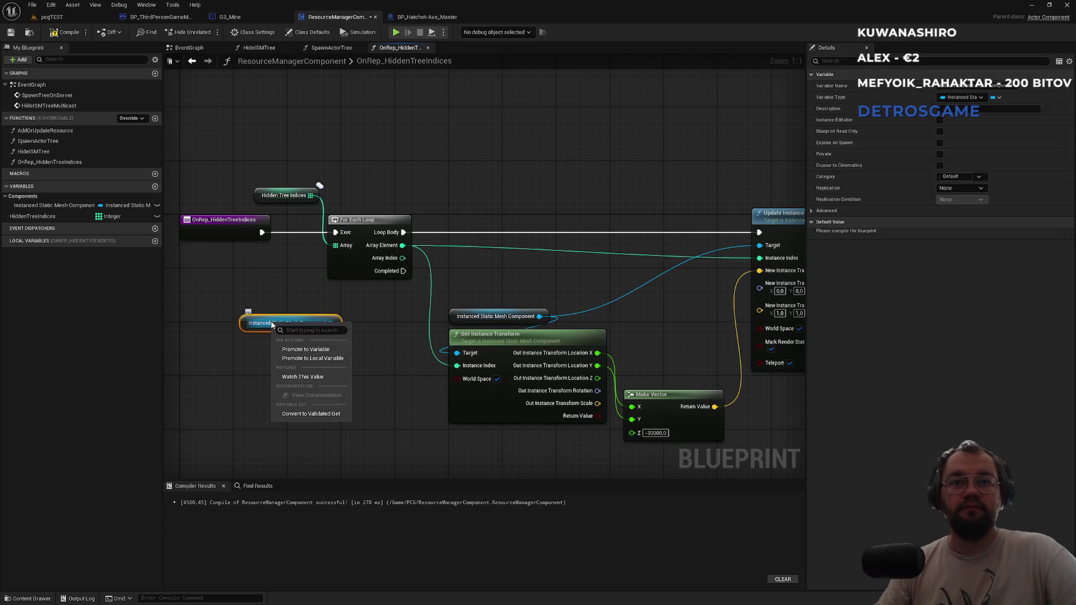
pyautogui.click(323, 417)
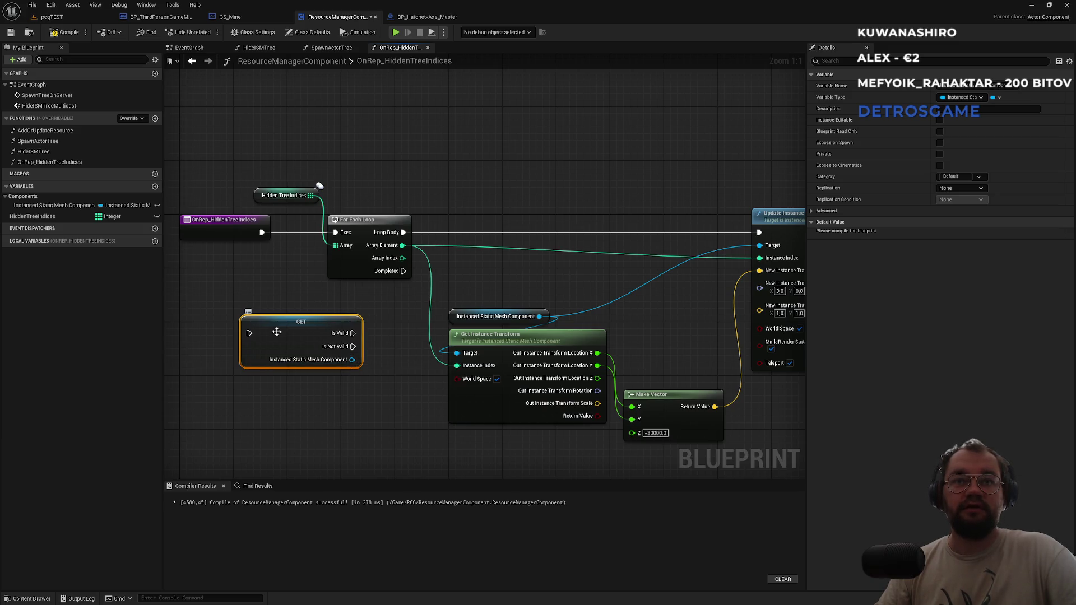
# Run the validated get after the OnRep event, route Is Valid into For Each Loop, and arrange the nodes
pyautogui.moveTo(251, 335); pyautogui.dragTo(261, 232)
pyautogui.moveTo(353, 333)
pyautogui.mouseDown()
pyautogui.moveTo(367, 258)
pyautogui.moveTo(335, 232)
pyautogui.mouseUp()
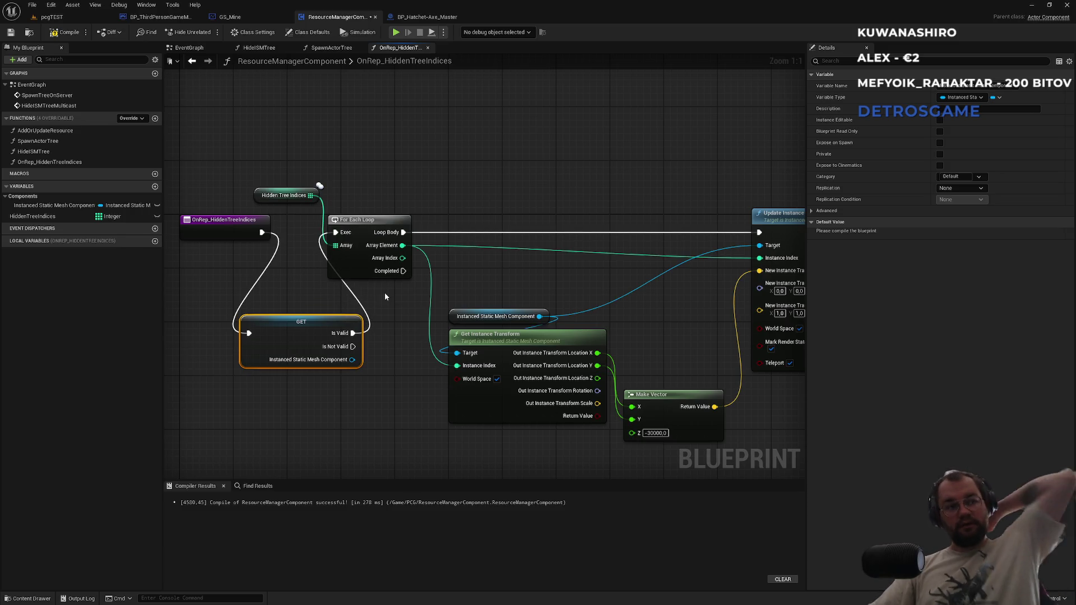
pyautogui.moveTo(311, 302); pyautogui.dragTo(458, 335)
pyautogui.moveTo(377, 260); pyautogui.dragTo(302, 261)
pyautogui.moveTo(447, 361)
pyautogui.mouseDown()
pyautogui.moveTo(398, 323)
pyautogui.moveTo(411, 305)
pyautogui.mouseUp()
pyautogui.click(406, 267)
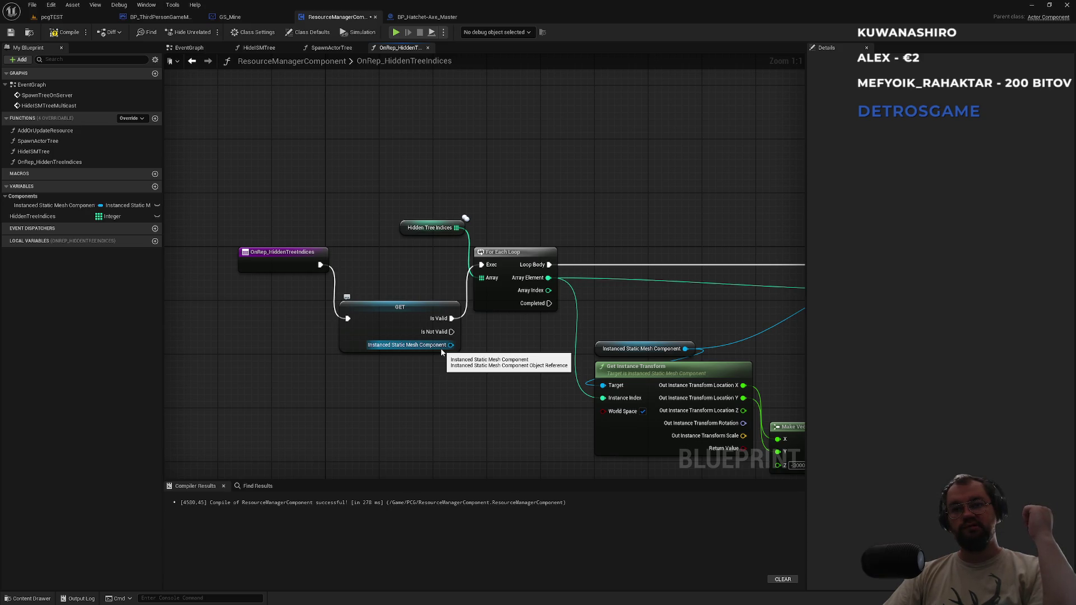
# Feed the validated GET into both transform nodes' Targets, delete the old getter, and compile
pyautogui.moveTo(451, 345); pyautogui.dragTo(603, 385)
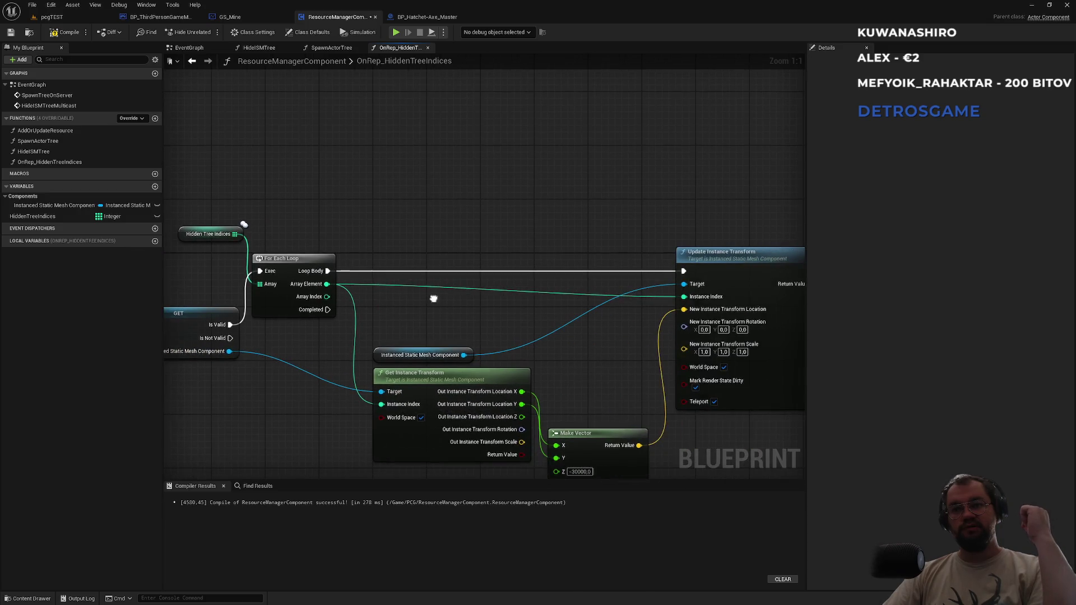
pyautogui.click(454, 354)
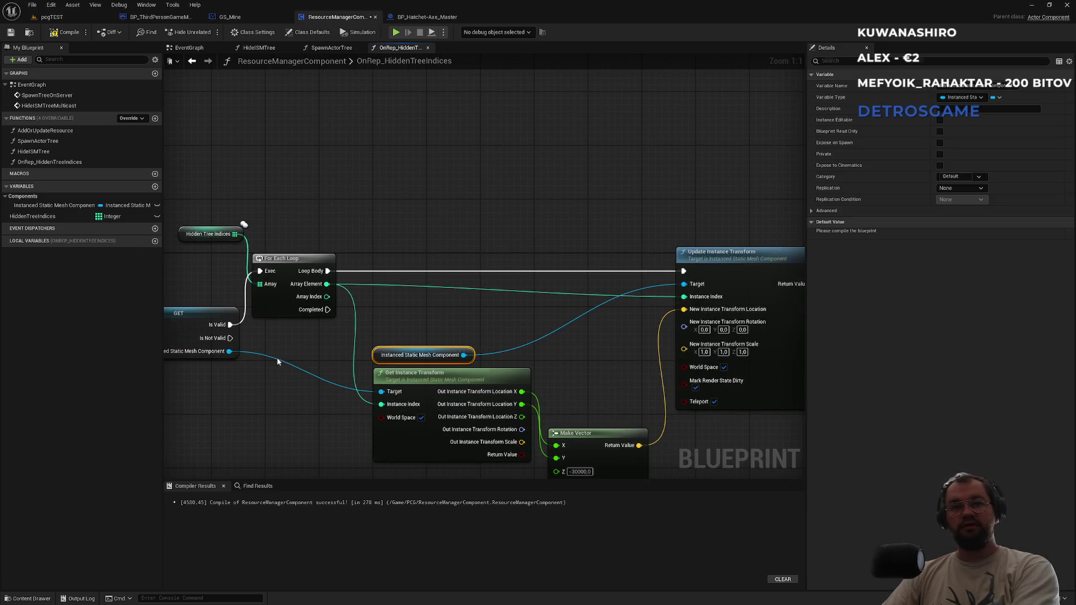
pyautogui.press('Delete')
pyautogui.moveTo(229, 352)
pyautogui.mouseDown()
pyautogui.moveTo(686, 285)
pyautogui.moveTo(669, 351)
pyautogui.moveTo(684, 284)
pyautogui.mouseUp()
pyautogui.moveTo(444, 328); pyautogui.dragTo(588, 326)
pyautogui.click(72, 36)
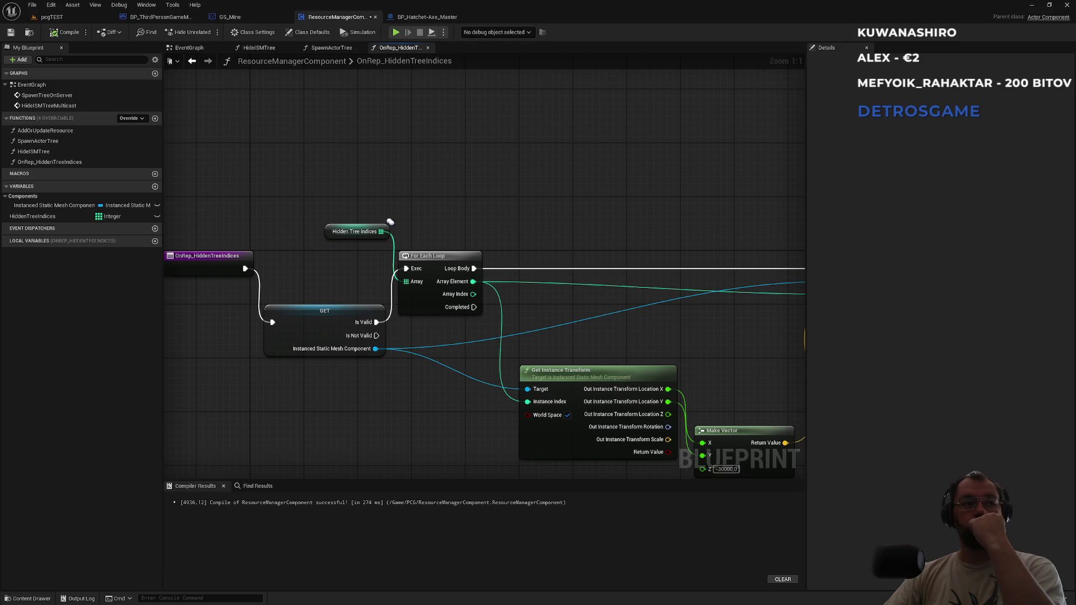
# Tidy the graph layout, nudging Update Instance Transform right and Make Vector up
pyautogui.moveTo(231, 231)
pyautogui.mouseDown()
pyautogui.moveTo(416, 274)
pyautogui.moveTo(372, 261)
pyautogui.mouseUp()
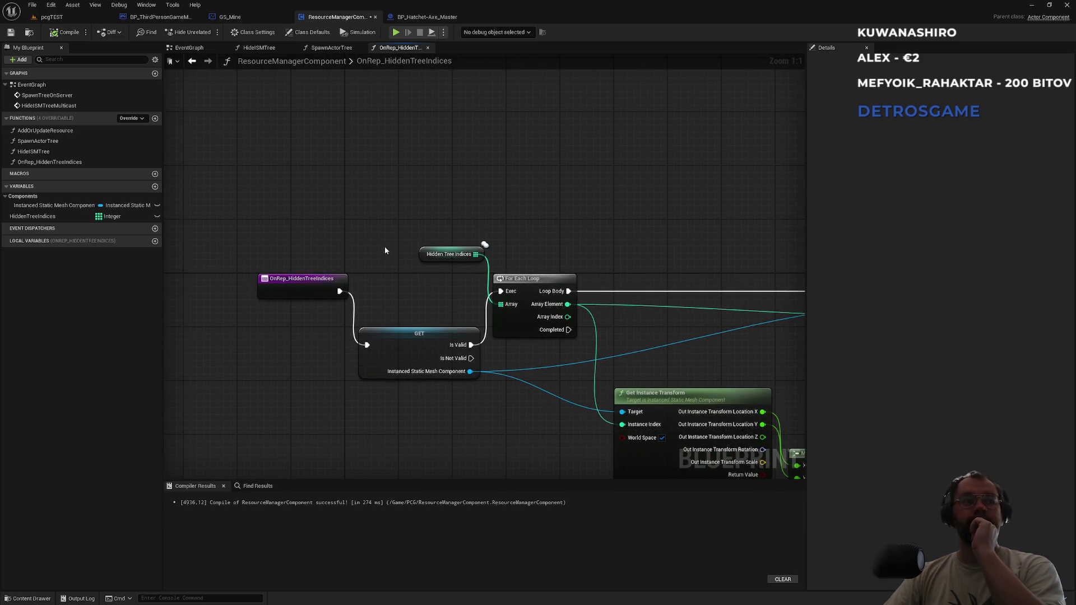
pyautogui.moveTo(398, 258); pyautogui.dragTo(333, 260)
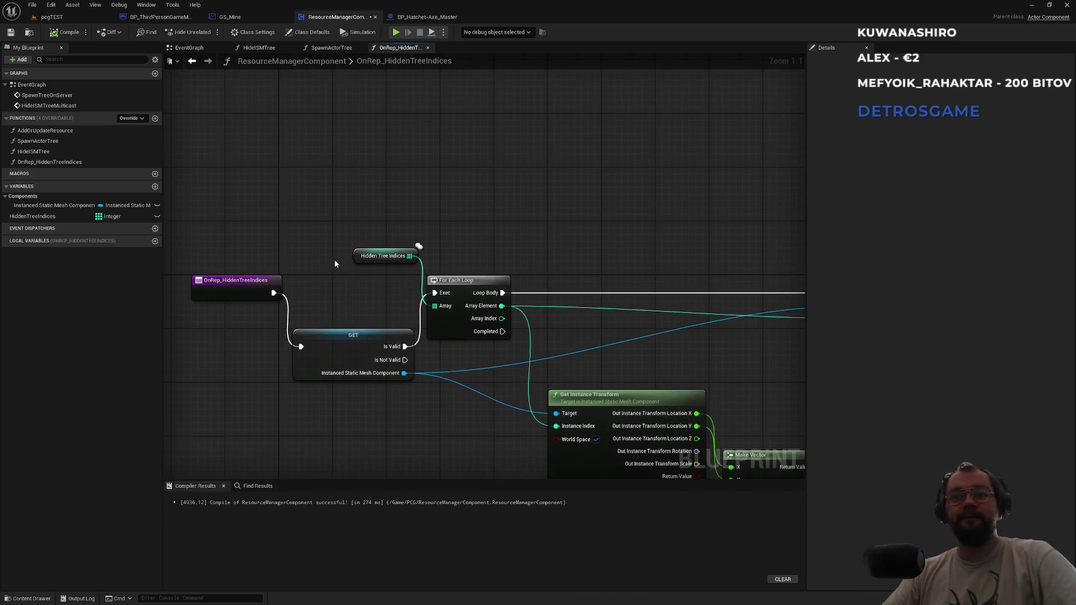
pyautogui.moveTo(661, 358); pyautogui.dragTo(398, 274)
pyautogui.moveTo(657, 189); pyautogui.dragTo(670, 189)
pyautogui.click(503, 292)
pyautogui.moveTo(496, 373); pyautogui.dragTo(503, 353)
pyautogui.moveTo(439, 264)
pyautogui.mouseDown()
pyautogui.moveTo(550, 262)
pyautogui.moveTo(449, 289)
pyautogui.moveTo(714, 333)
pyautogui.mouseUp()
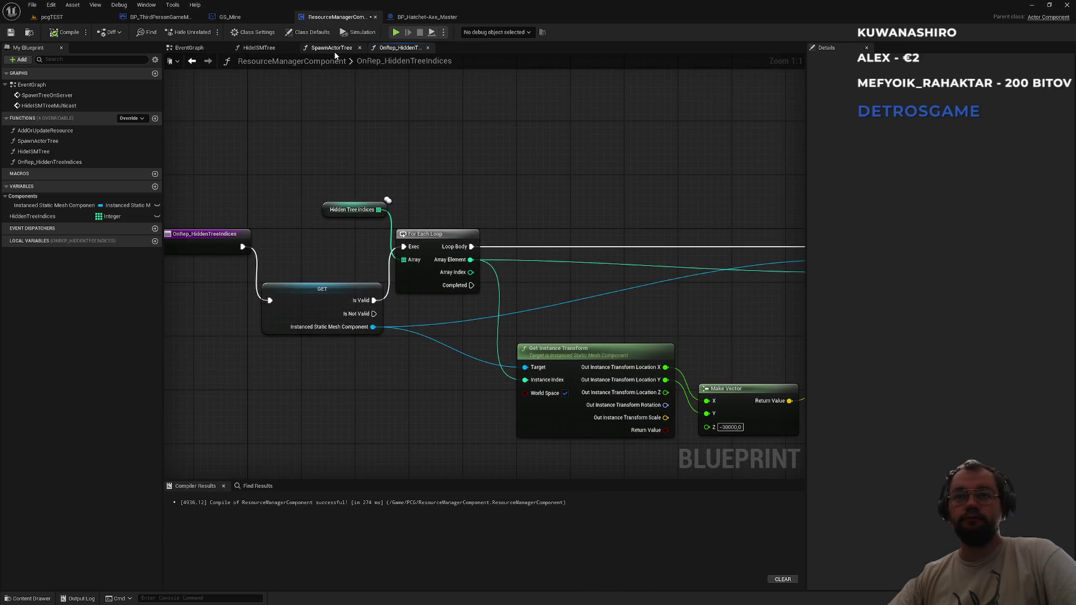
# Look over the SpawnActorTree graph, then switch to the HideISMTree function
pyautogui.click(336, 52)
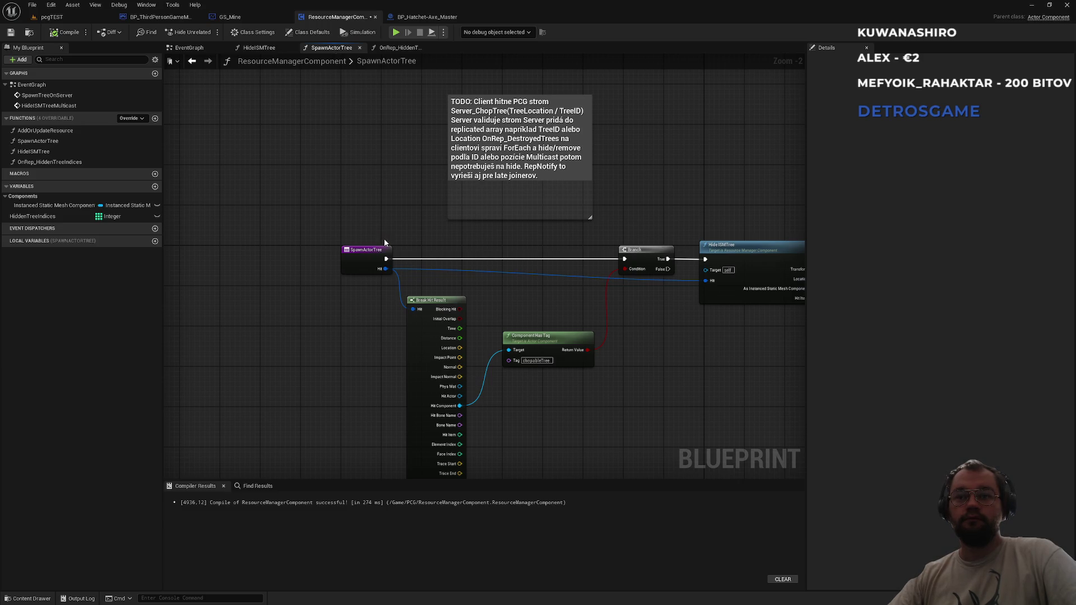
pyautogui.moveTo(495, 318)
pyautogui.mouseDown()
pyautogui.moveTo(291, 298)
pyautogui.moveTo(309, 339)
pyautogui.moveTo(390, 314)
pyautogui.moveTo(632, 299)
pyautogui.mouseUp()
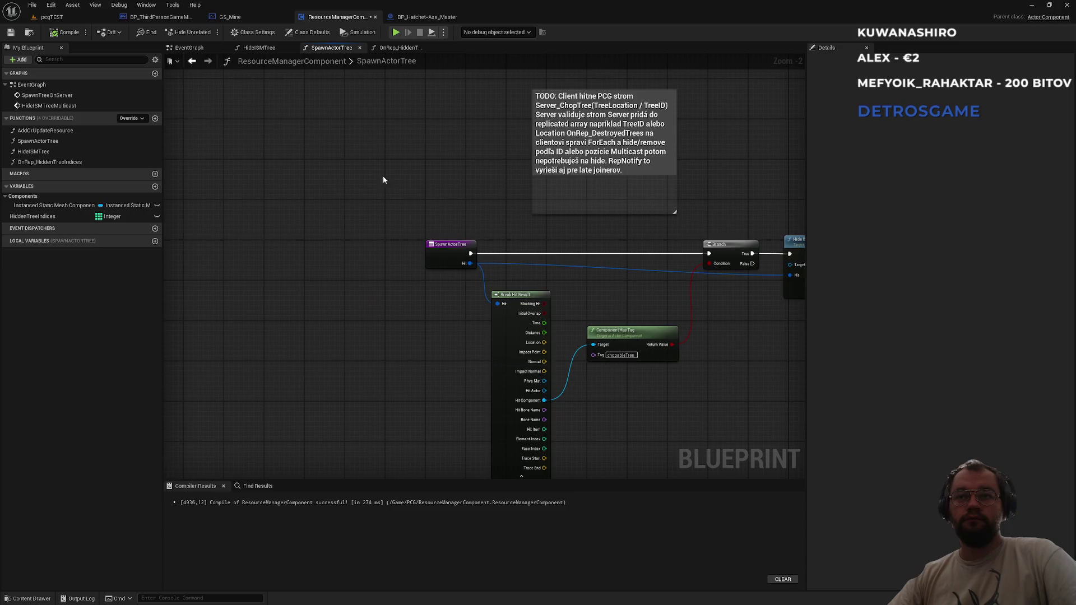
pyautogui.click(254, 48)
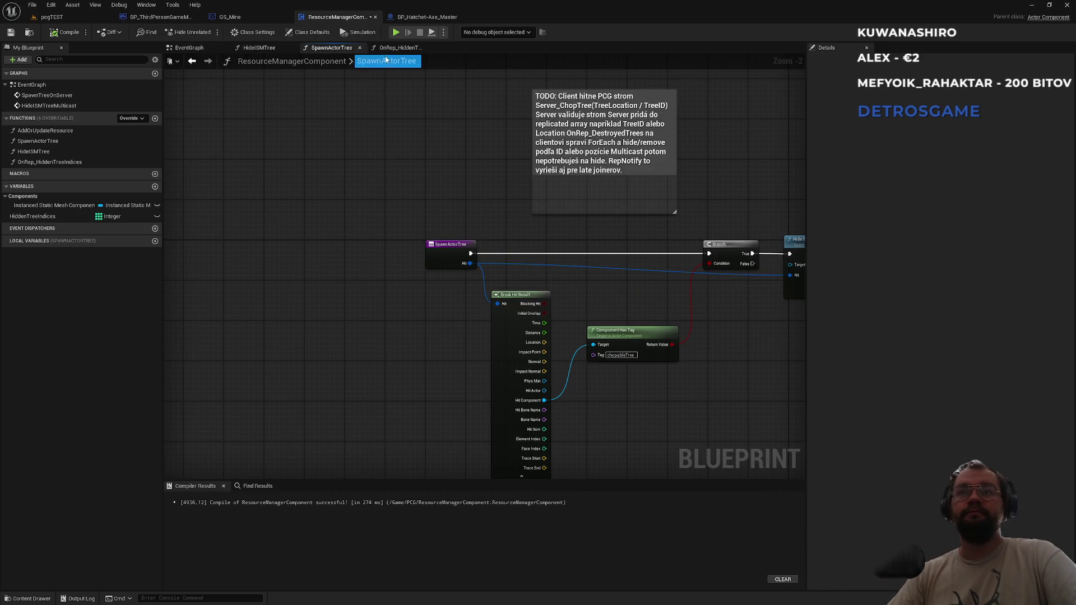
# Back in OnRep_HiddenTreeIndices, put a breakpoint on the validated GET node
pyautogui.click(394, 48)
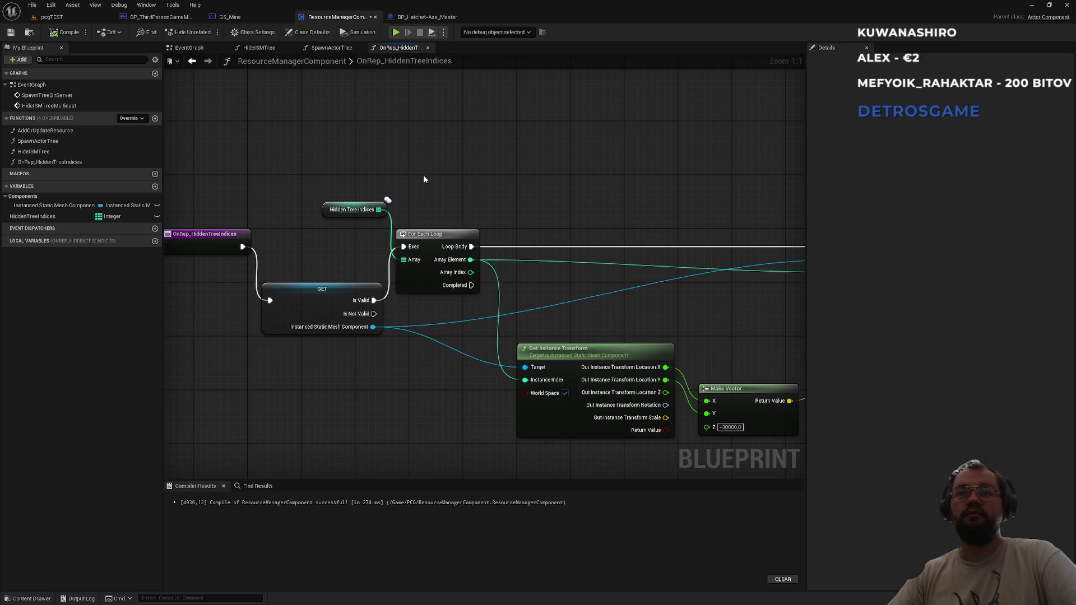
pyautogui.moveTo(425, 180); pyautogui.dragTo(500, 174)
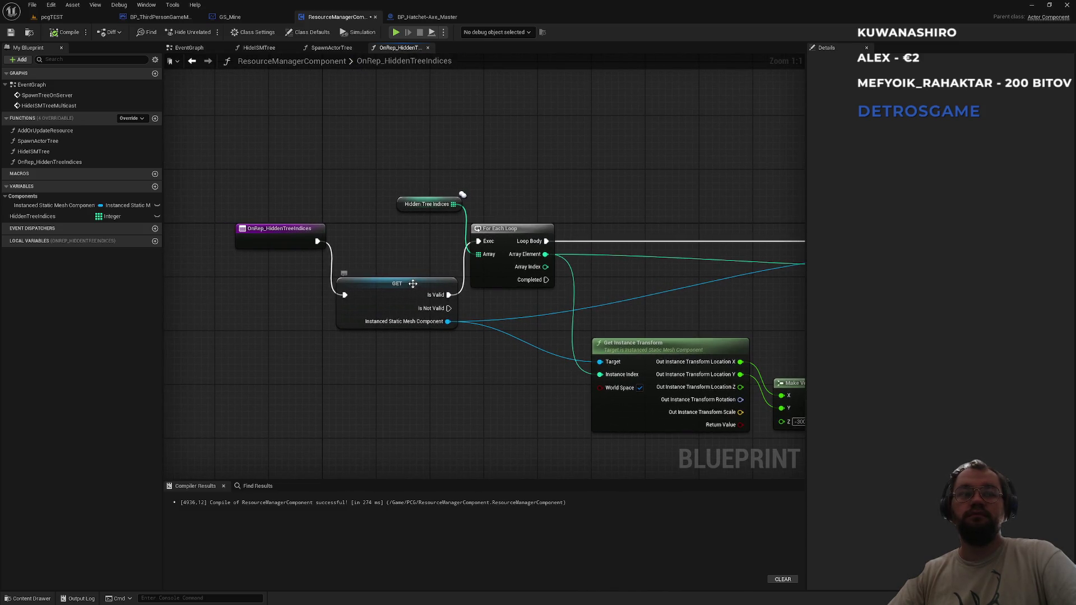
pyautogui.click(412, 284)
pyautogui.rightClick(391, 292)
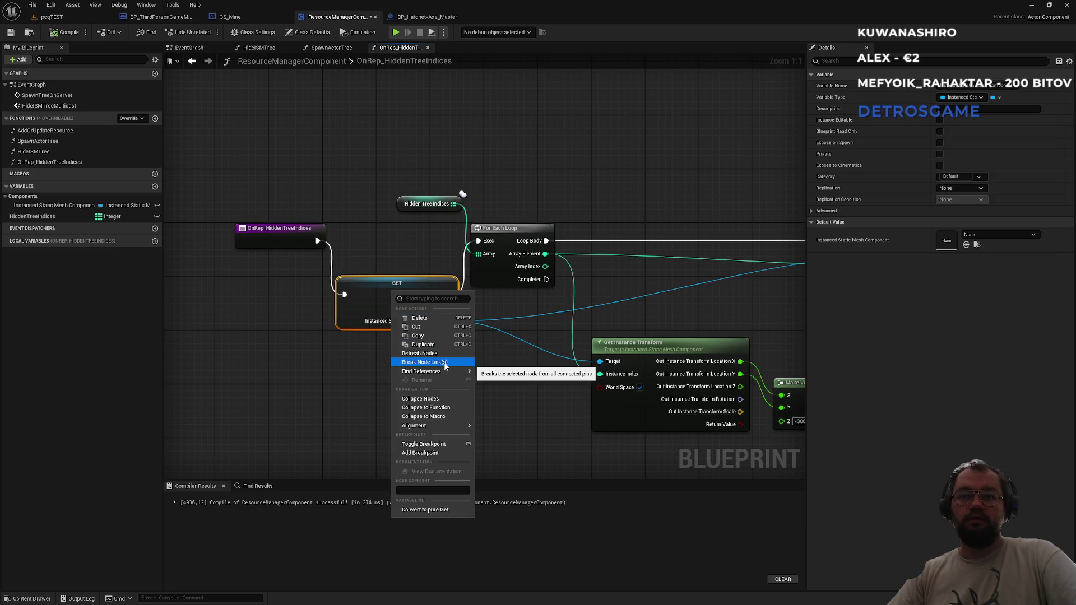
pyautogui.click(373, 295)
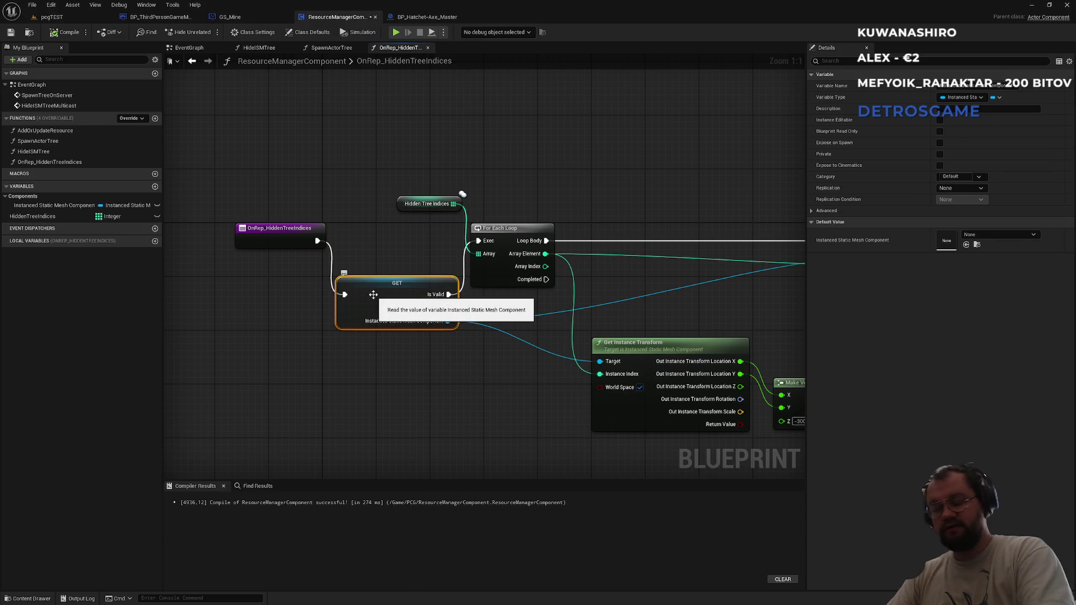
pyautogui.rightClick(373, 297)
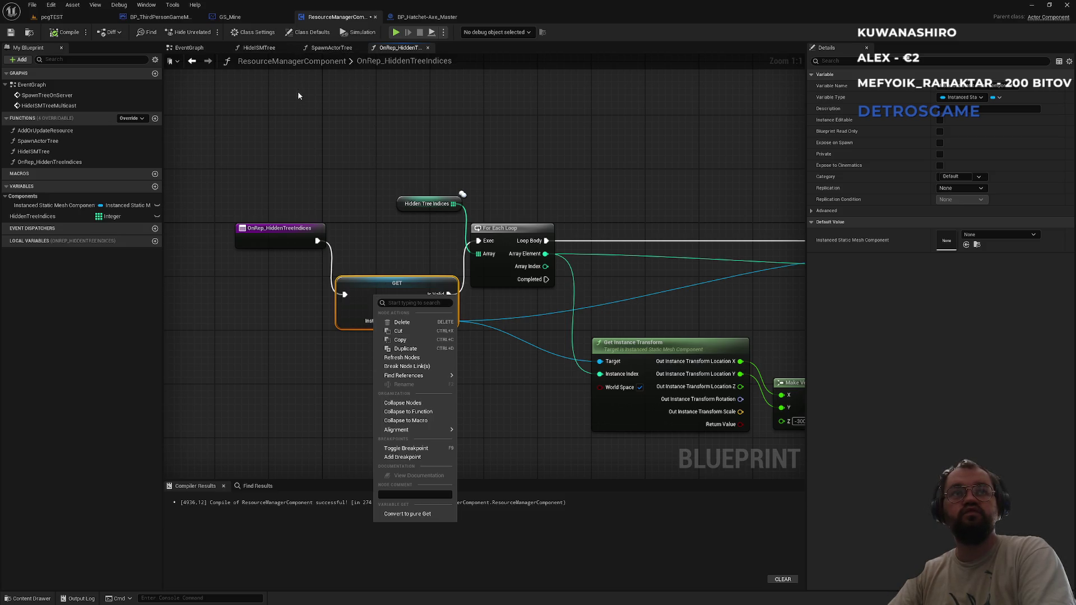
pyautogui.click(440, 449)
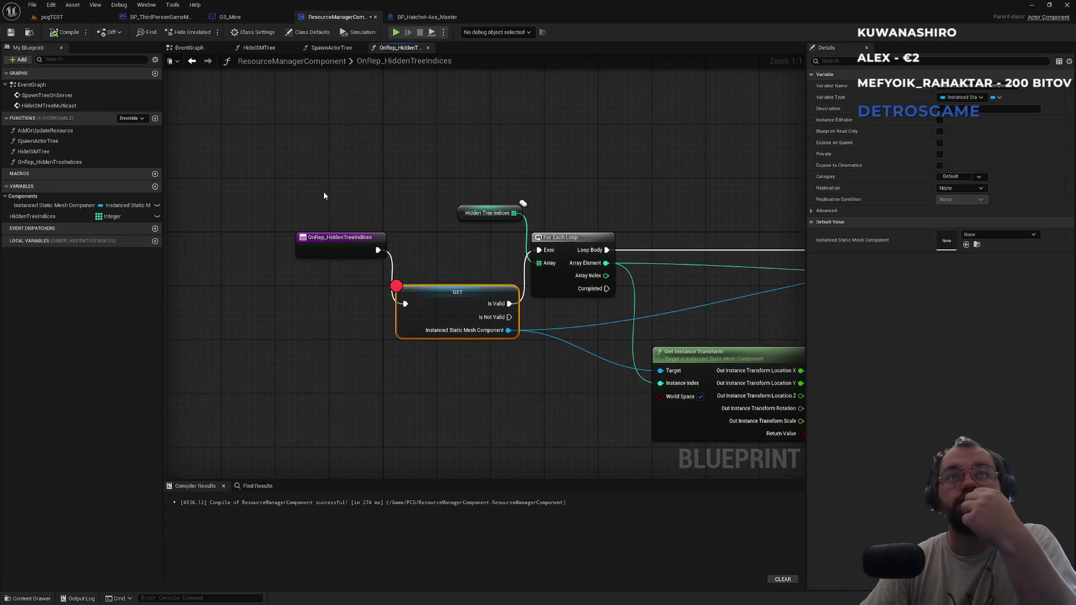
pyautogui.click(51, 17)
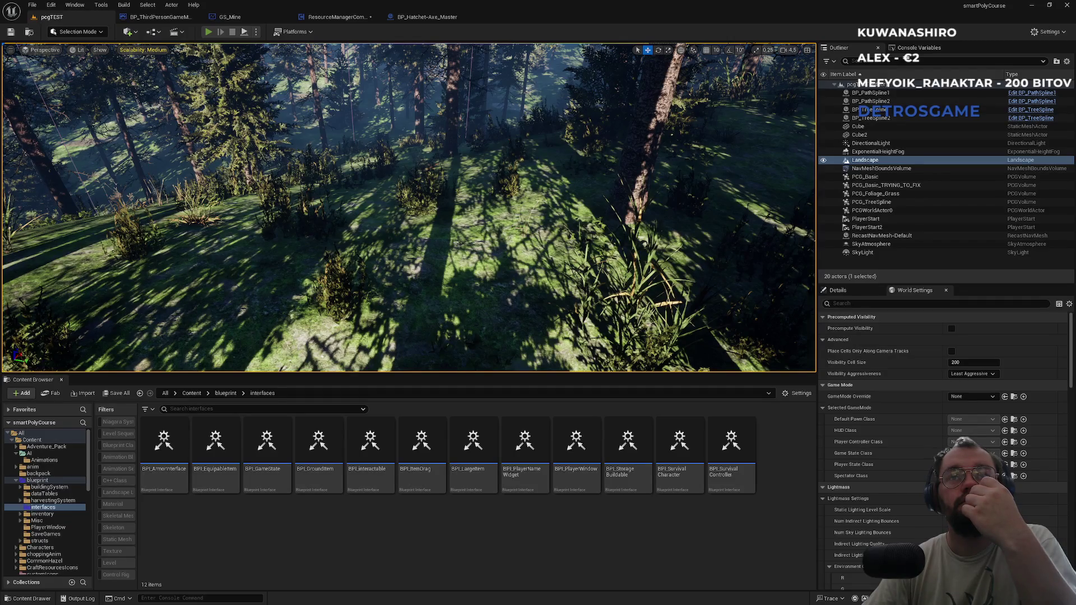
# Play-test pcgTEST solo, chopping a tree for x2 Wood and walking past the campfire
pyautogui.hotkey('alt', 'p')
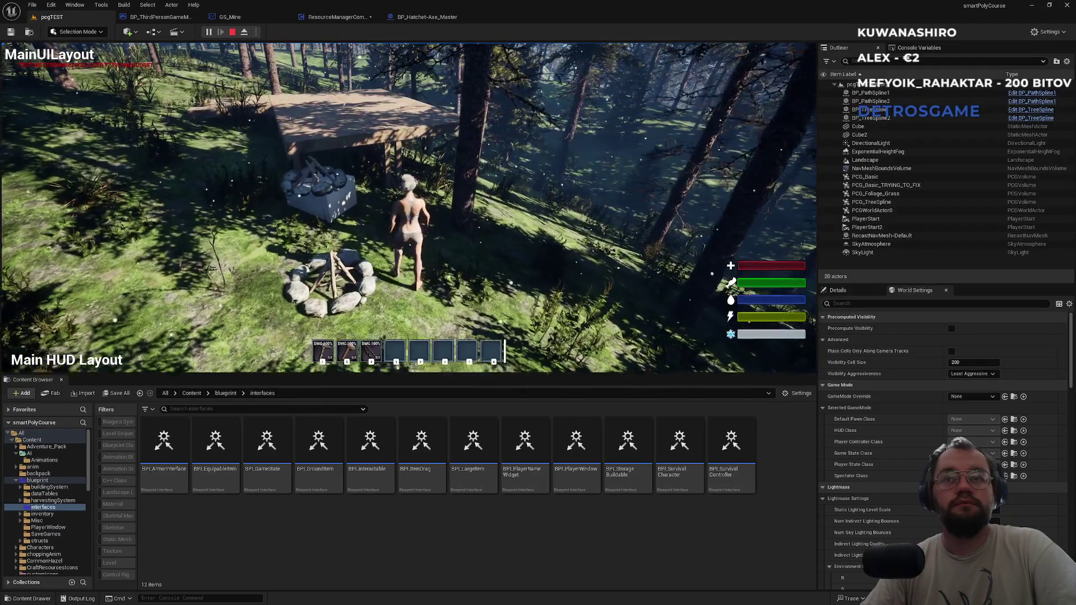
pyautogui.click(409, 208)
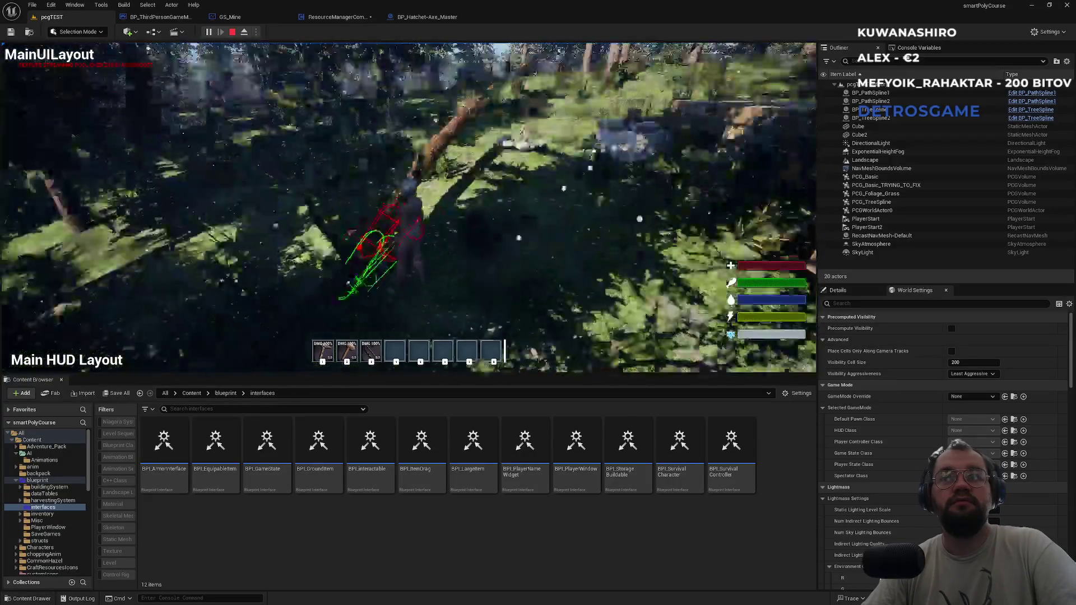
pyautogui.press('w')
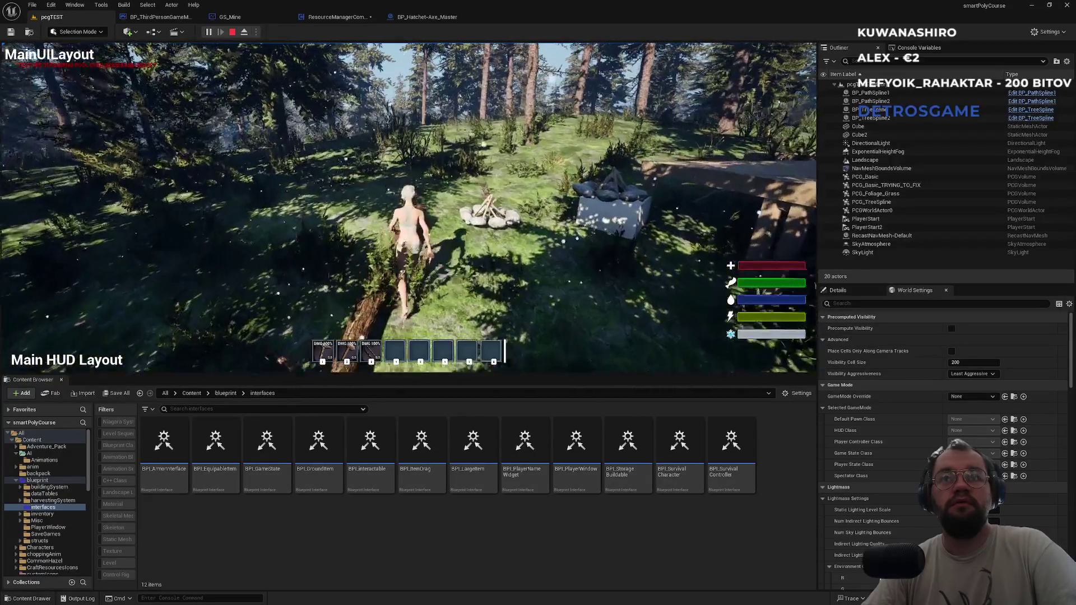
pyautogui.press('w')
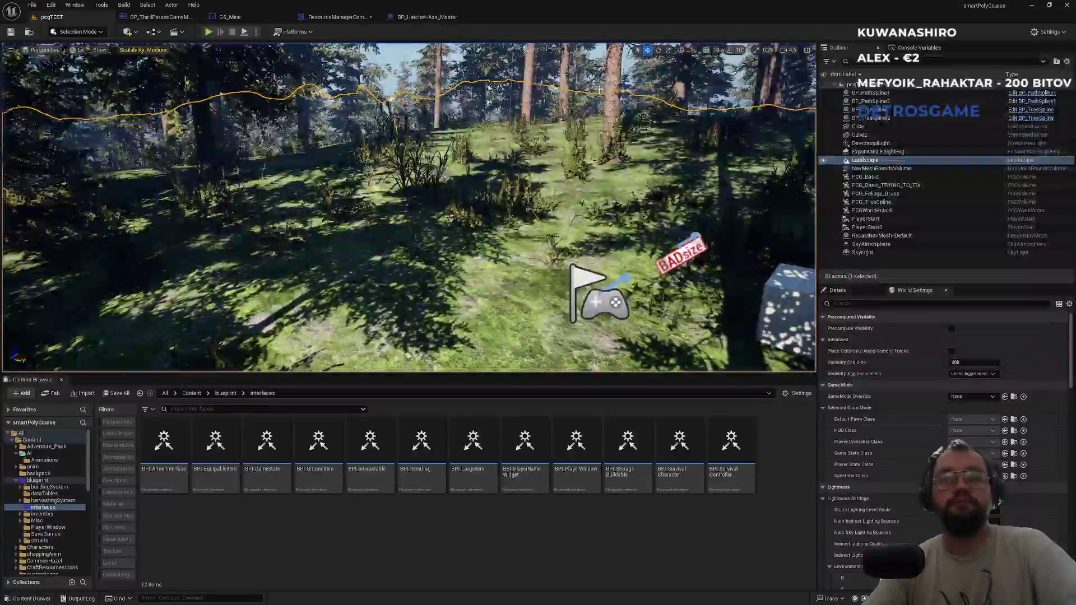
pyautogui.click(420, 19)
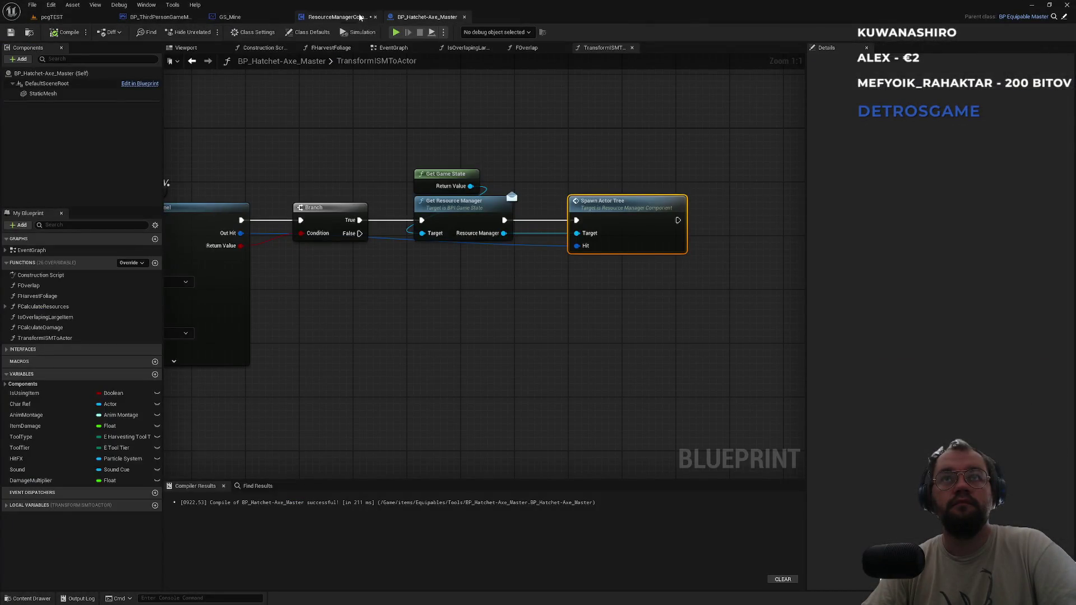
pyautogui.click(48, 17)
pyautogui.click(256, 32)
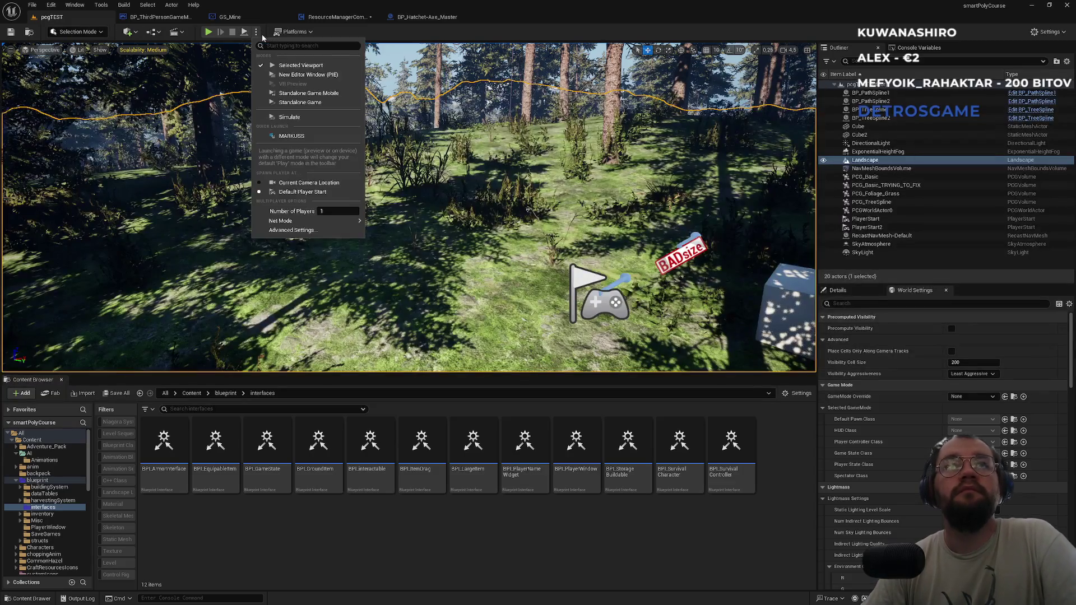
# Launch a two-player test and chop a tree until the client halts at the GET breakpoint
pyautogui.click(211, 35)
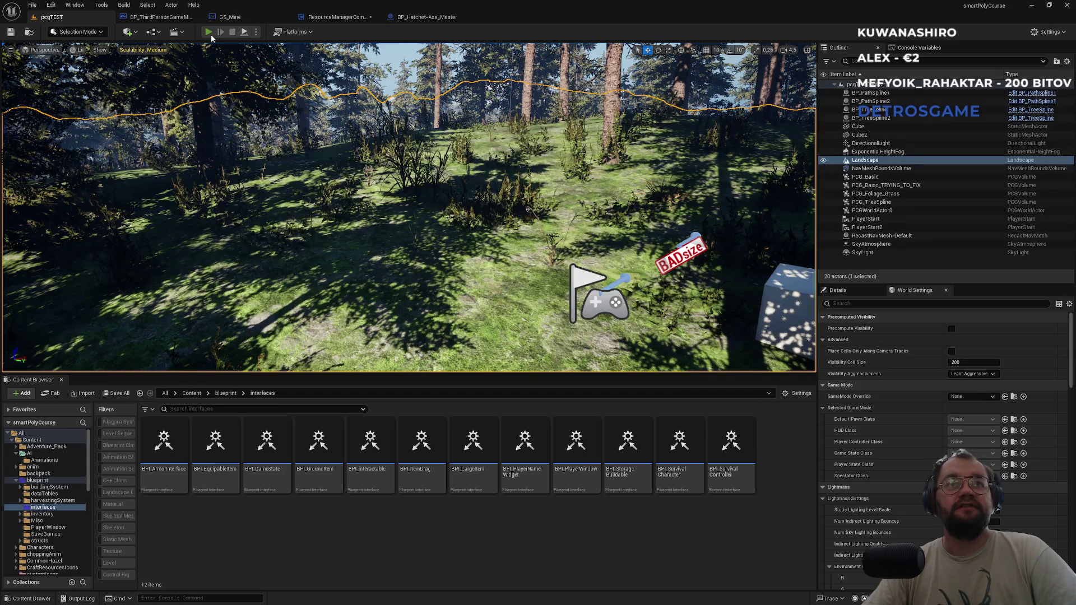
pyautogui.click(210, 35)
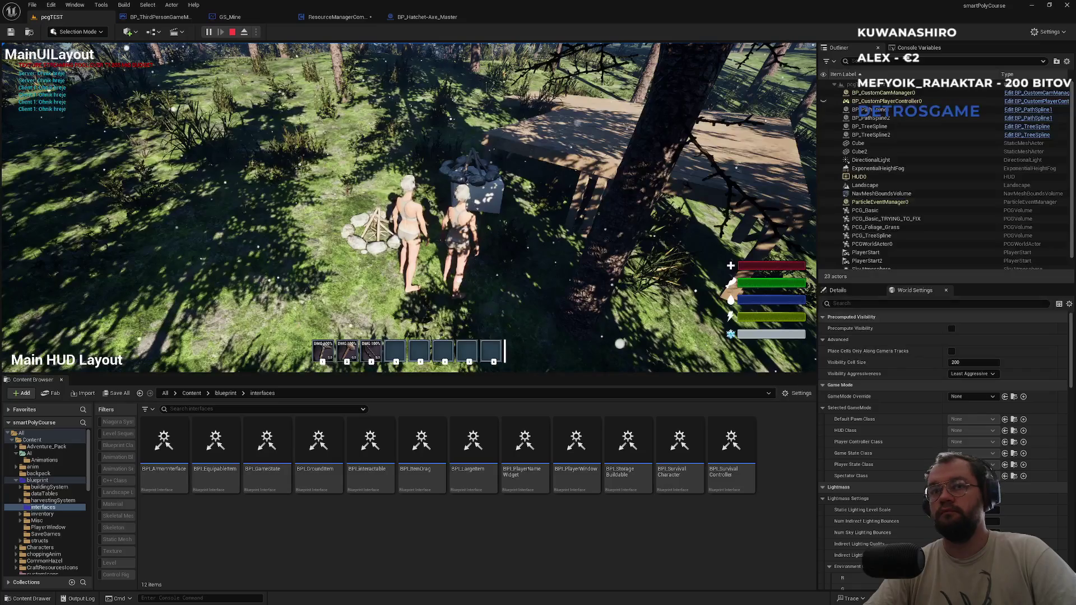
pyautogui.press('super')
pyautogui.press('super')
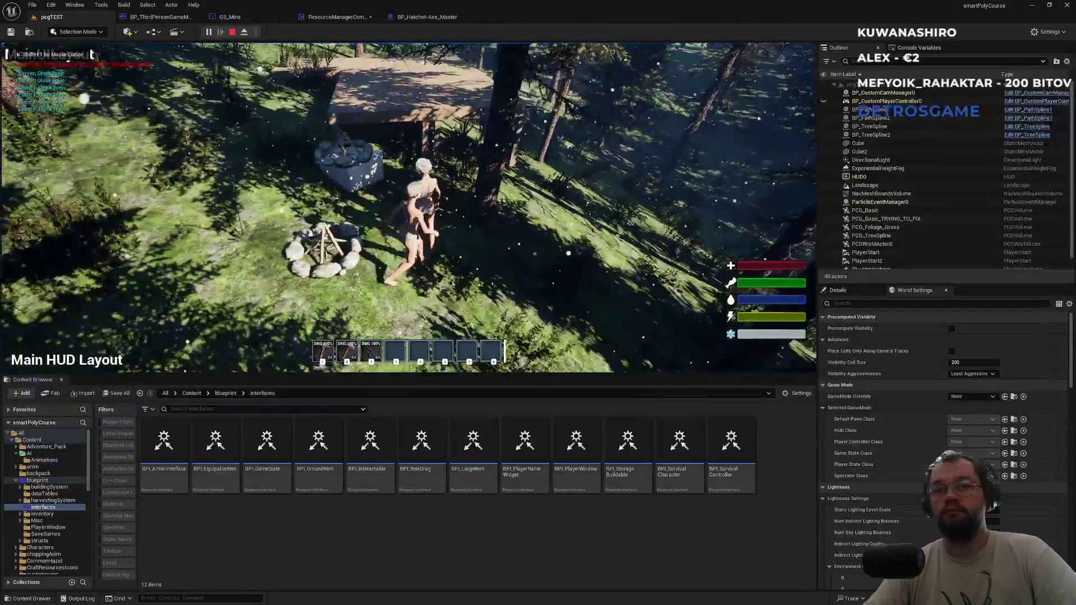
pyautogui.hotkey('alt', 'Tab')
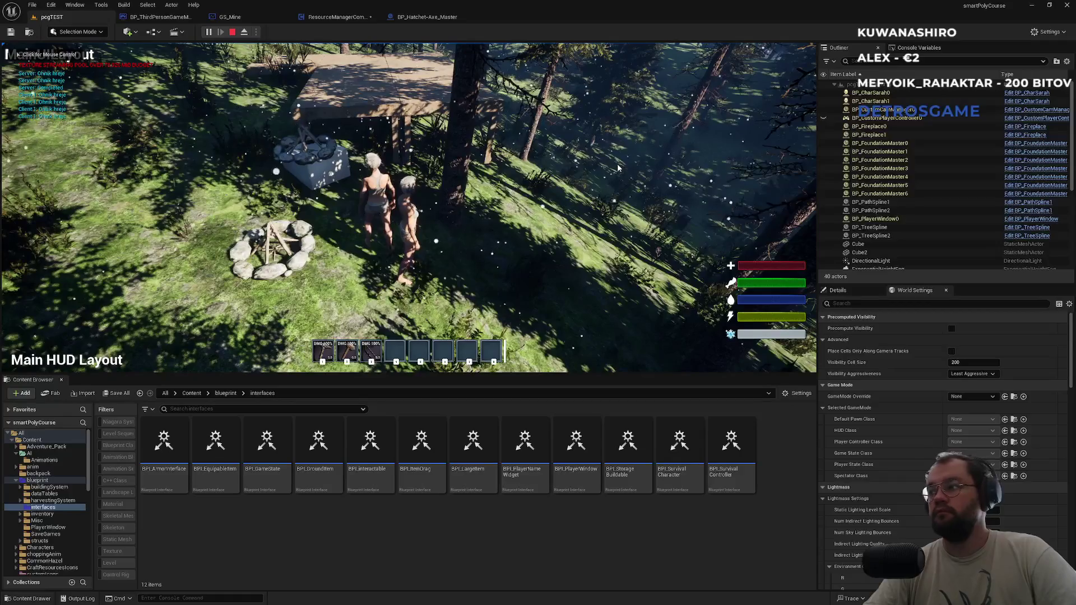
pyautogui.press('super')
pyautogui.click(618, 167)
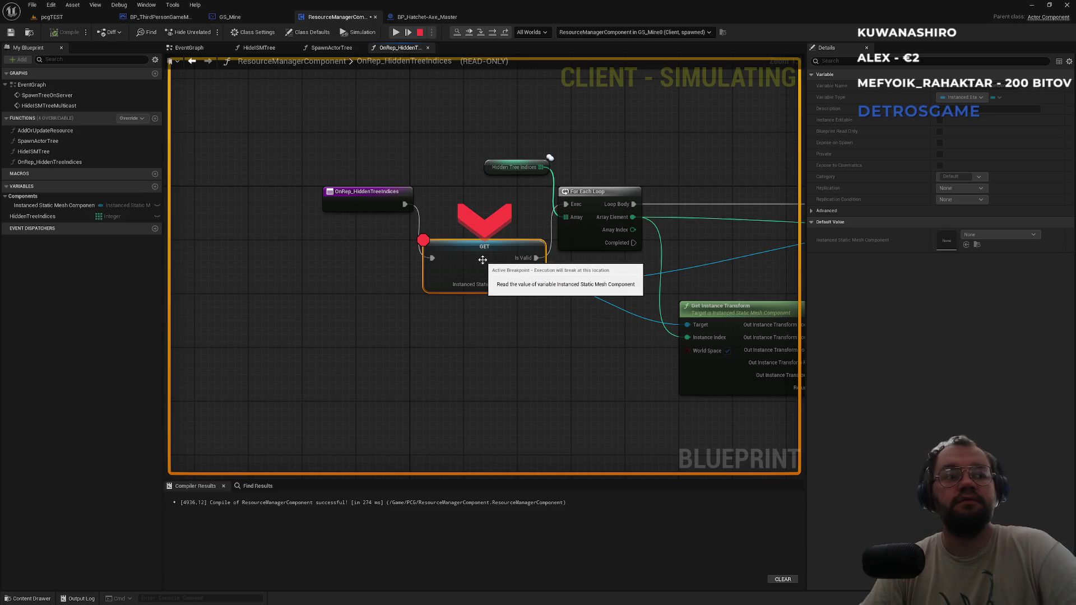
# Resume twice past the breakpoint and stop the two-player session with Esc
pyautogui.moveTo(481, 287)
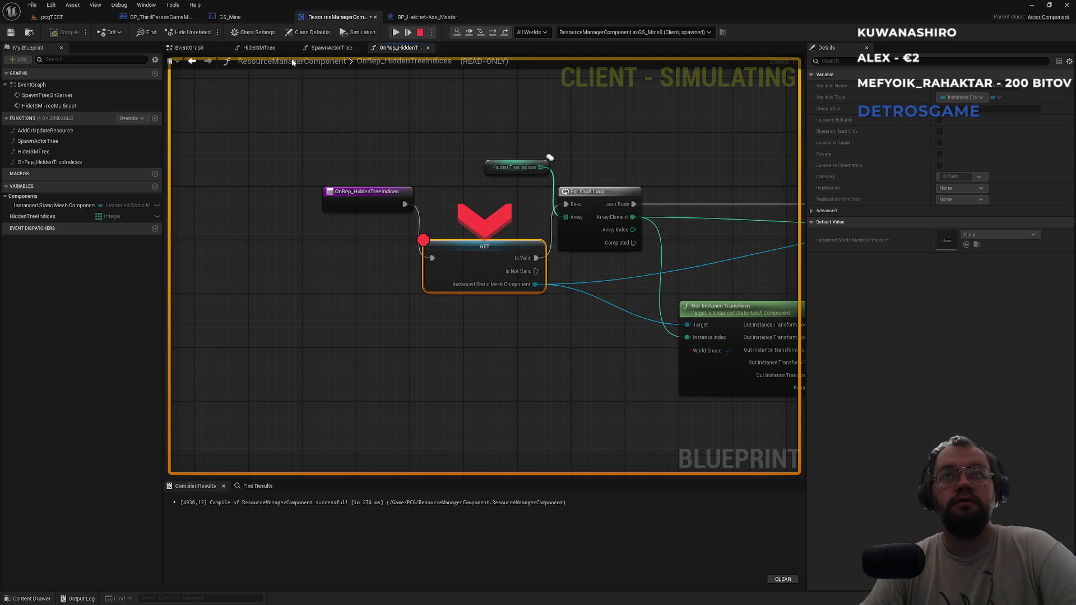
pyautogui.click(394, 33)
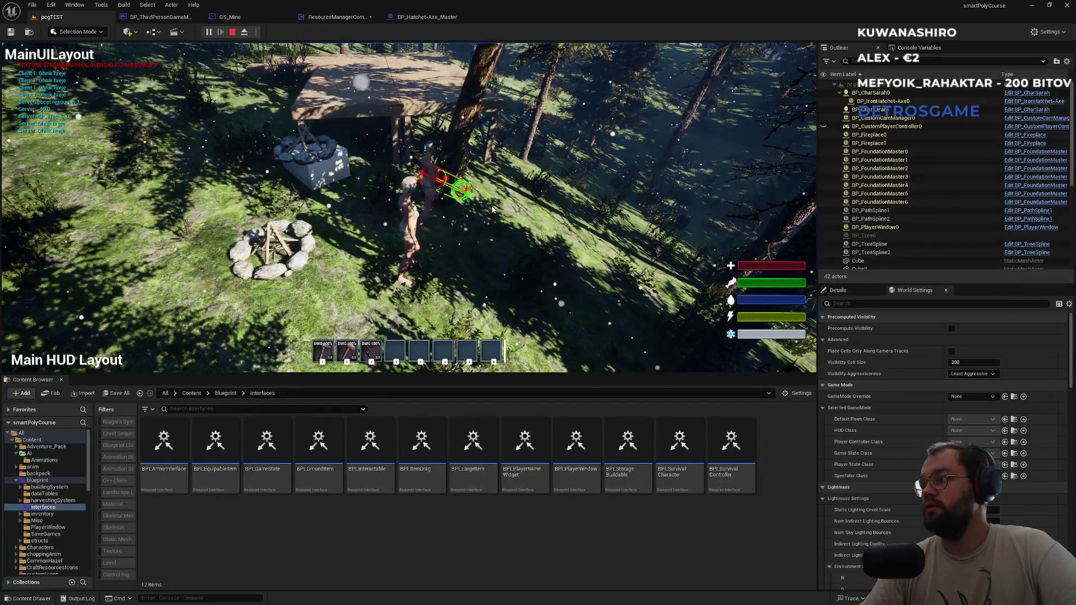
pyautogui.press('super')
pyautogui.press('super')
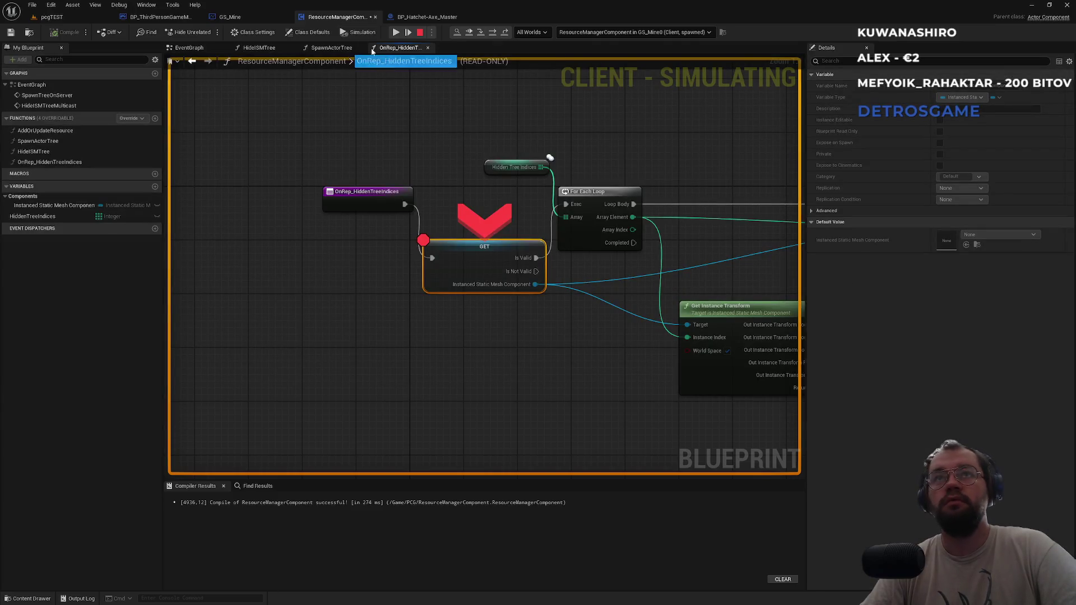
pyautogui.click(395, 34)
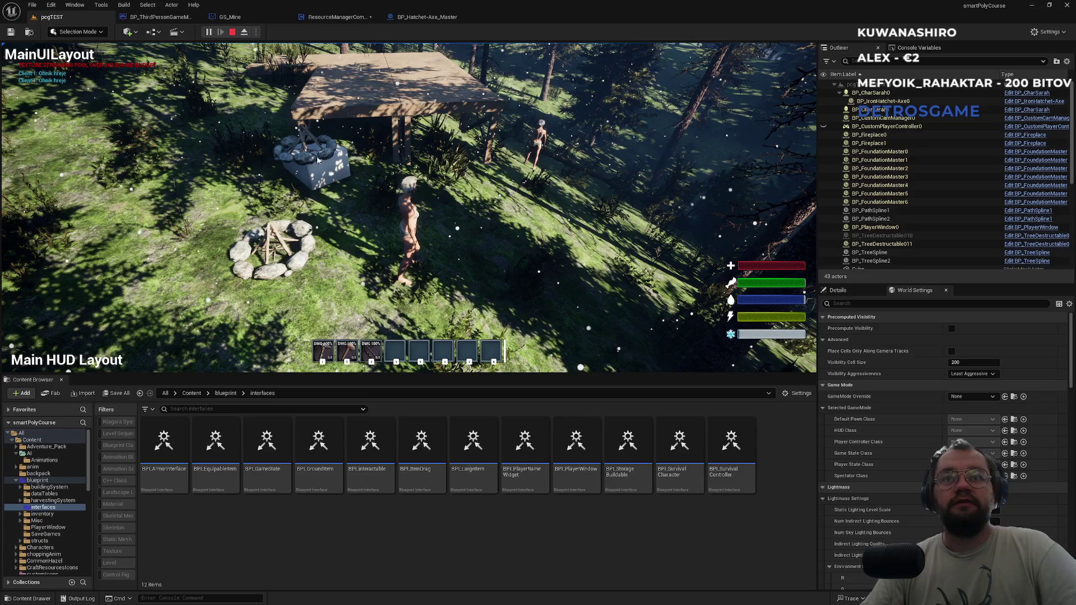
pyautogui.press('Escape')
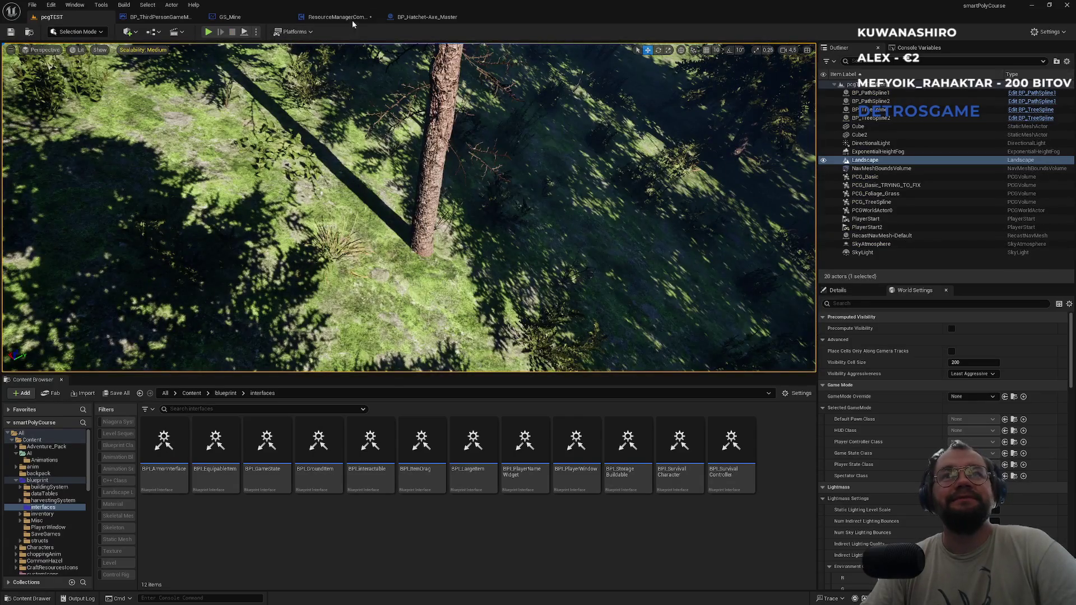
pyautogui.click(256, 31)
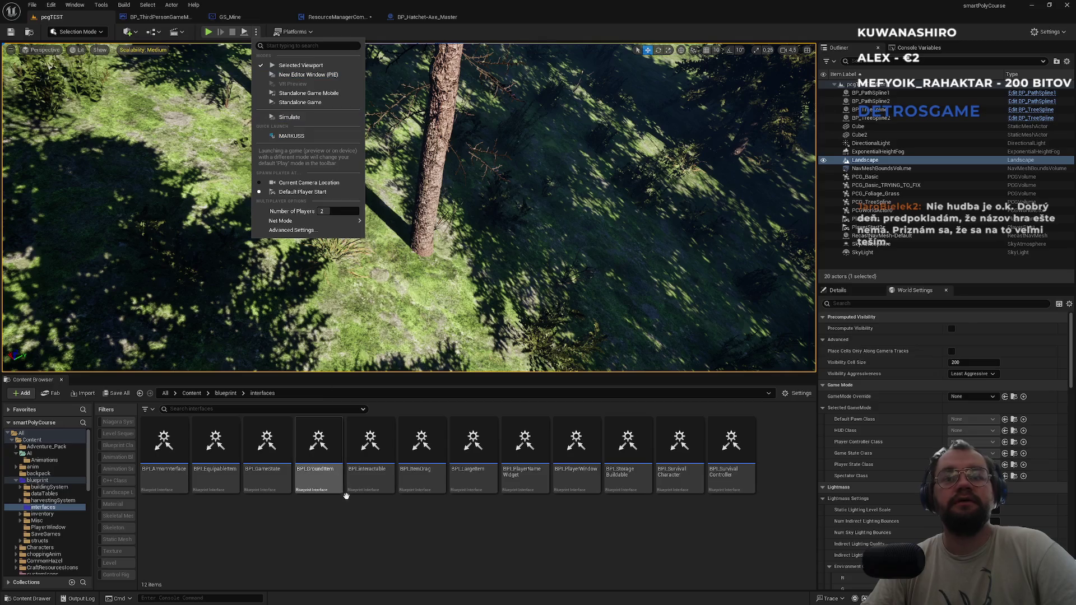
pyautogui.click(360, 537)
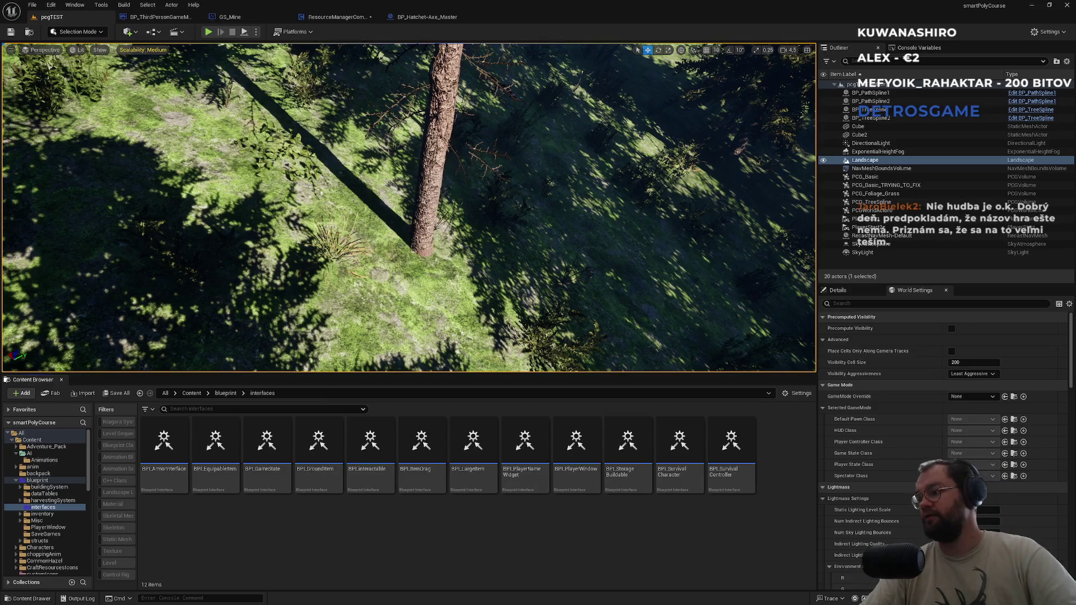
pyautogui.press('super')
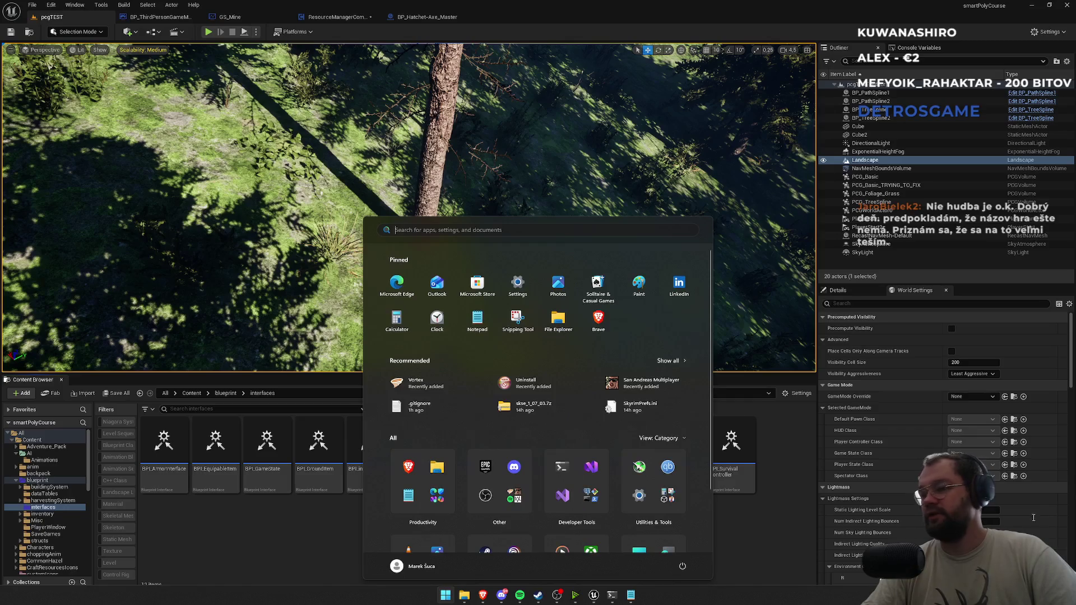
pyautogui.moveTo(612, 595)
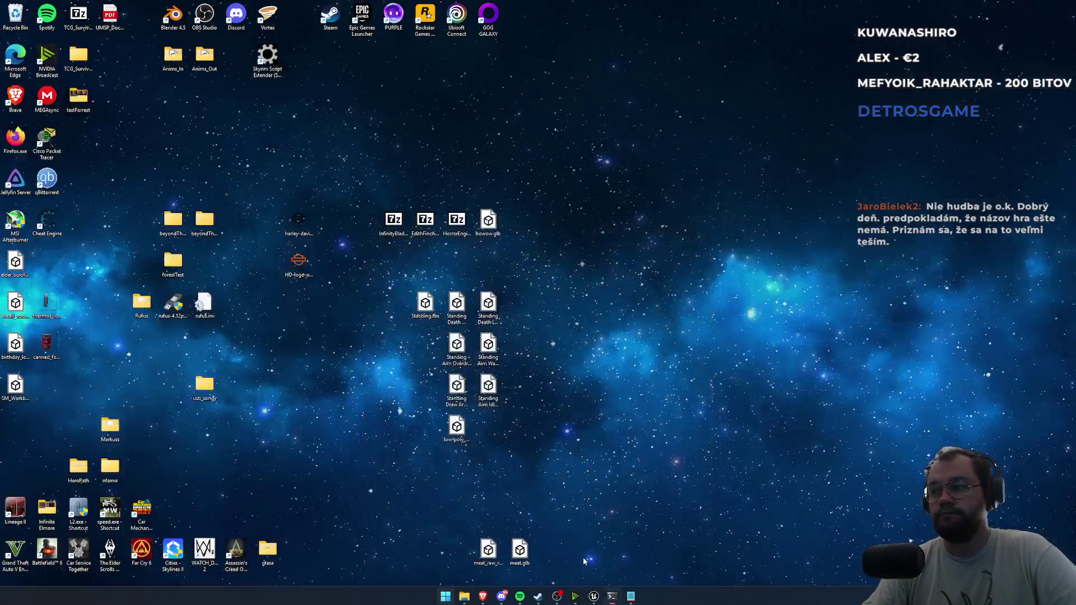
pyautogui.press('Escape')
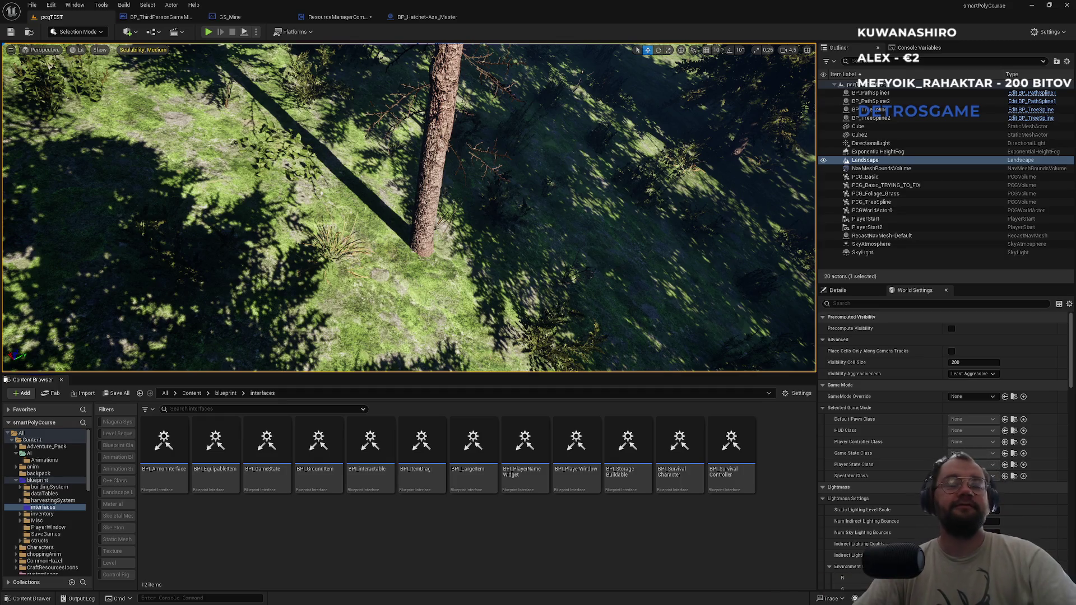
pyautogui.moveTo(397, 265)
pyautogui.mouseDown()
pyautogui.moveTo(396, 208)
pyautogui.moveTo(397, 275)
pyautogui.moveTo(397, 218)
pyautogui.moveTo(399, 257)
pyautogui.mouseUp()
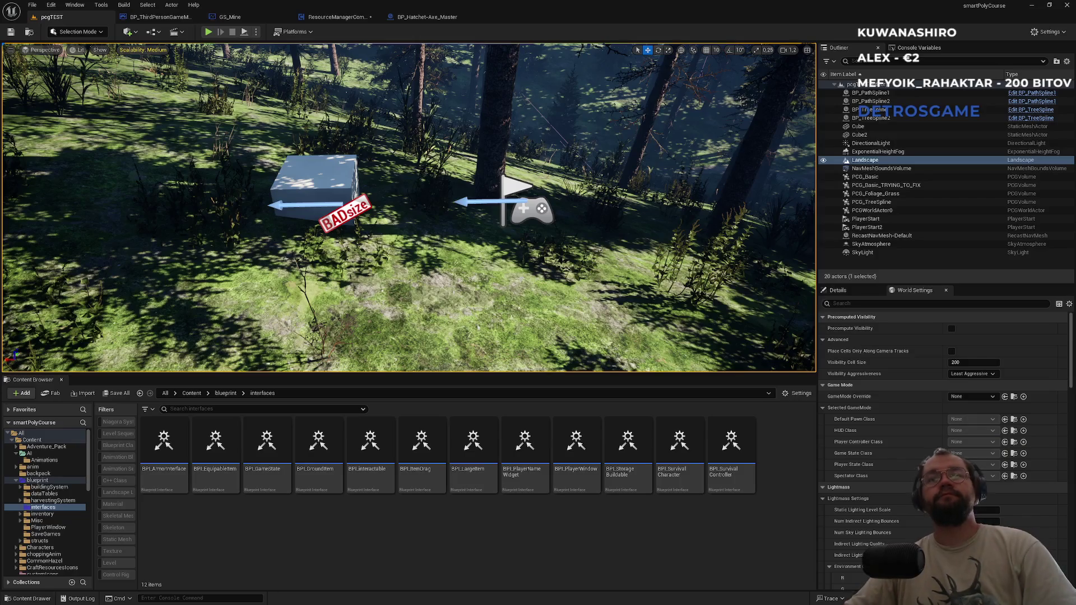
# Fly the viewport camera across the forest toward the cube and PlayerStart
pyautogui.scroll(-3, 245, 282)
pyautogui.moveTo(535, 270); pyautogui.dragTo(507, 247)
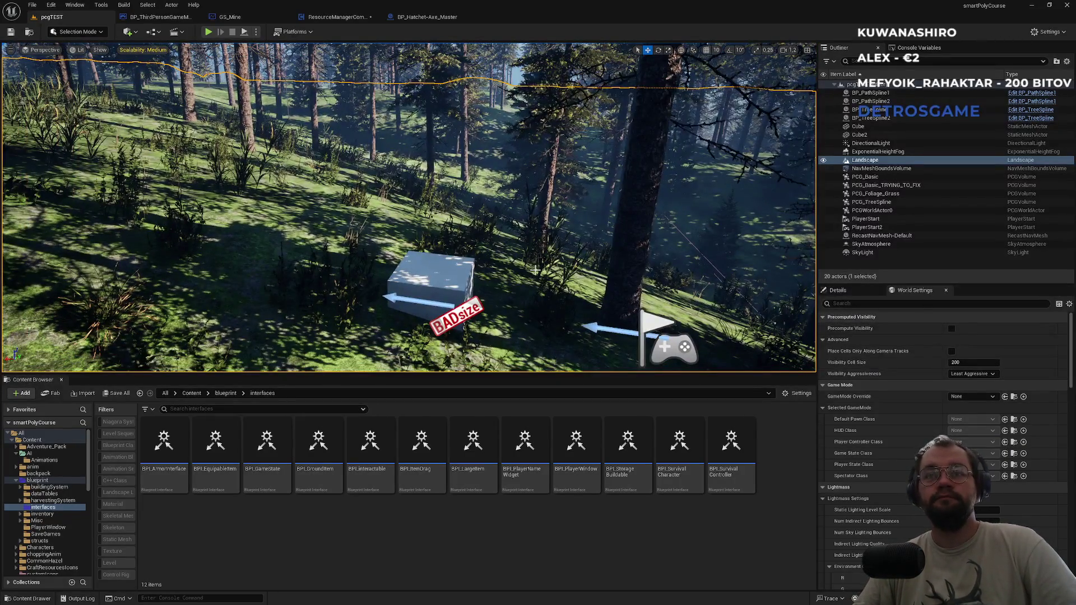
pyautogui.moveTo(485, 278)
pyautogui.mouseDown()
pyautogui.moveTo(521, 264)
pyautogui.moveTo(499, 286)
pyautogui.moveTo(482, 276)
pyautogui.mouseUp()
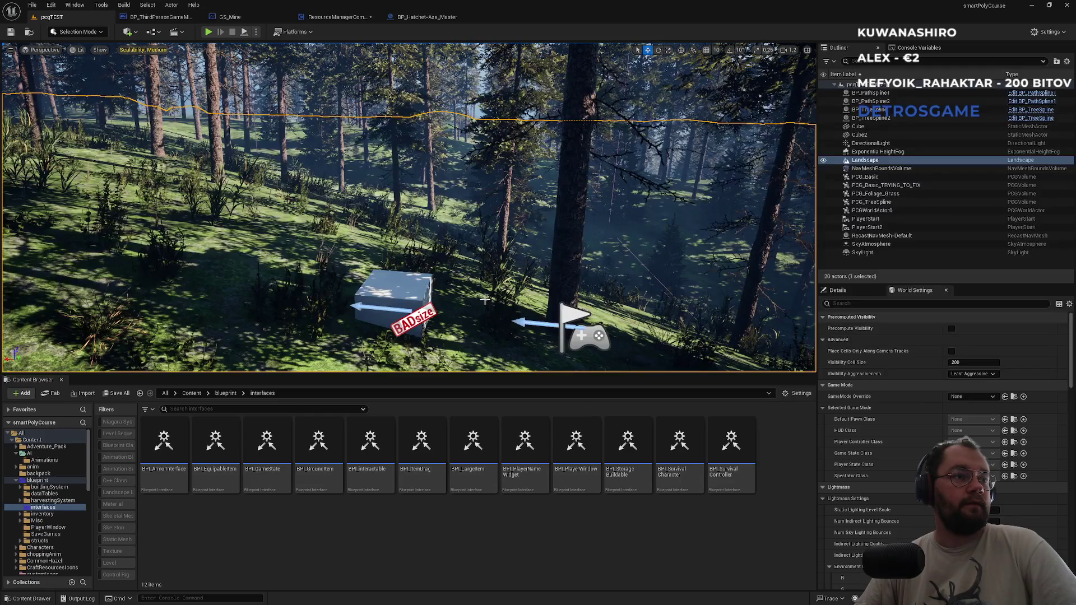
pyautogui.press('super')
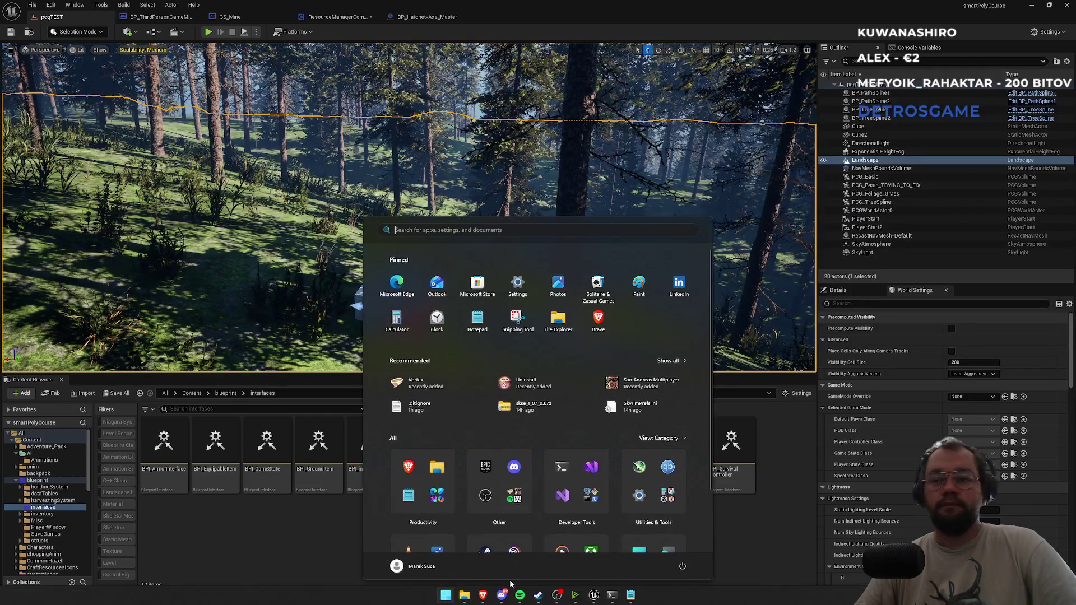
# Lower the Spotify volume slightly and bring the Unreal editor back to the front
pyautogui.click(520, 596)
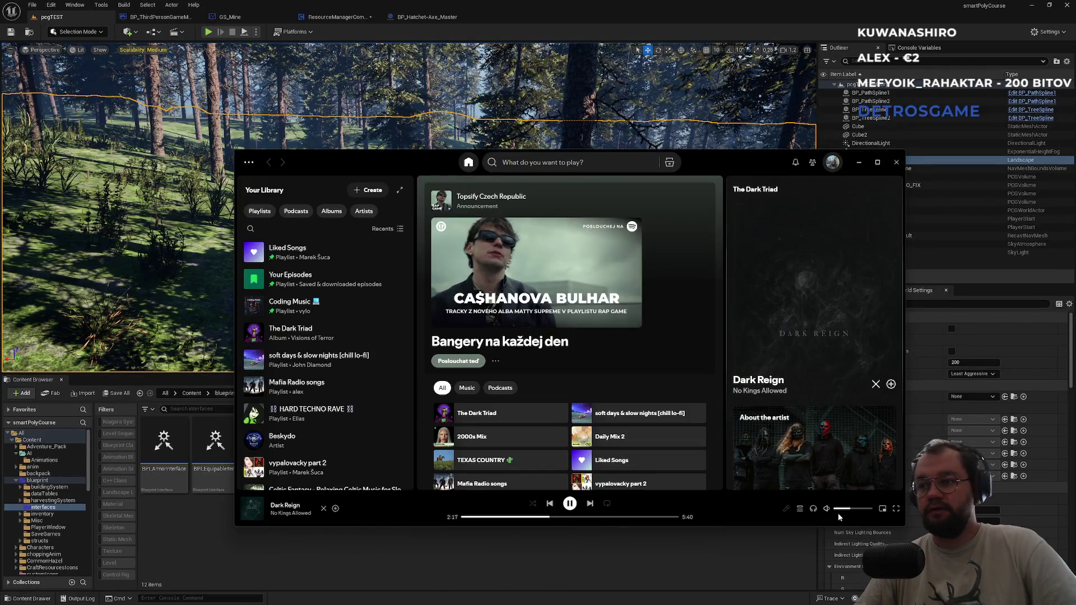
pyautogui.moveTo(850, 511); pyautogui.dragTo(848, 511)
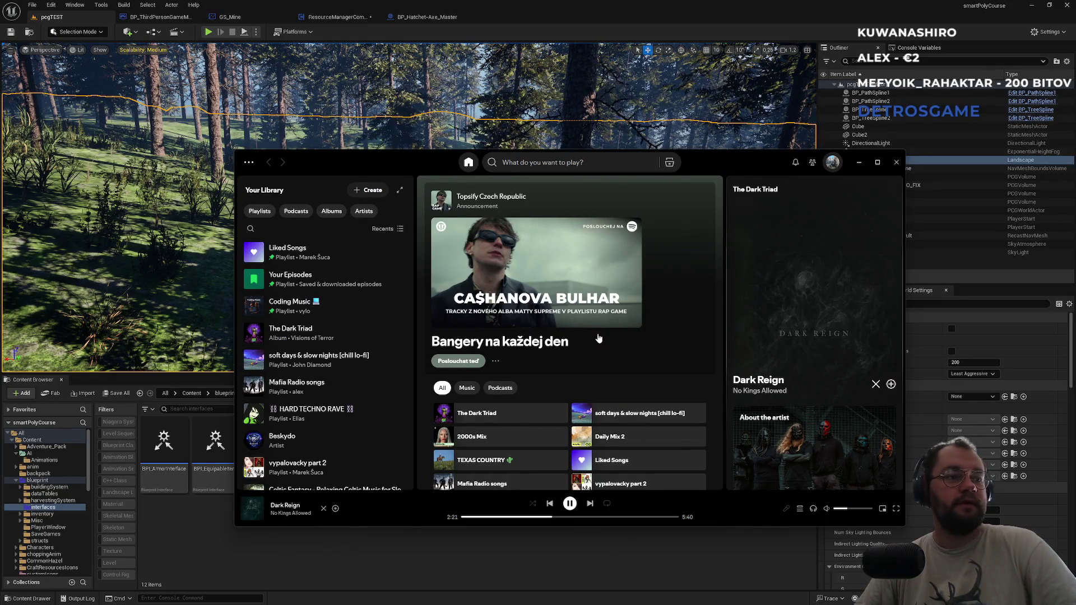
pyautogui.click(527, 12)
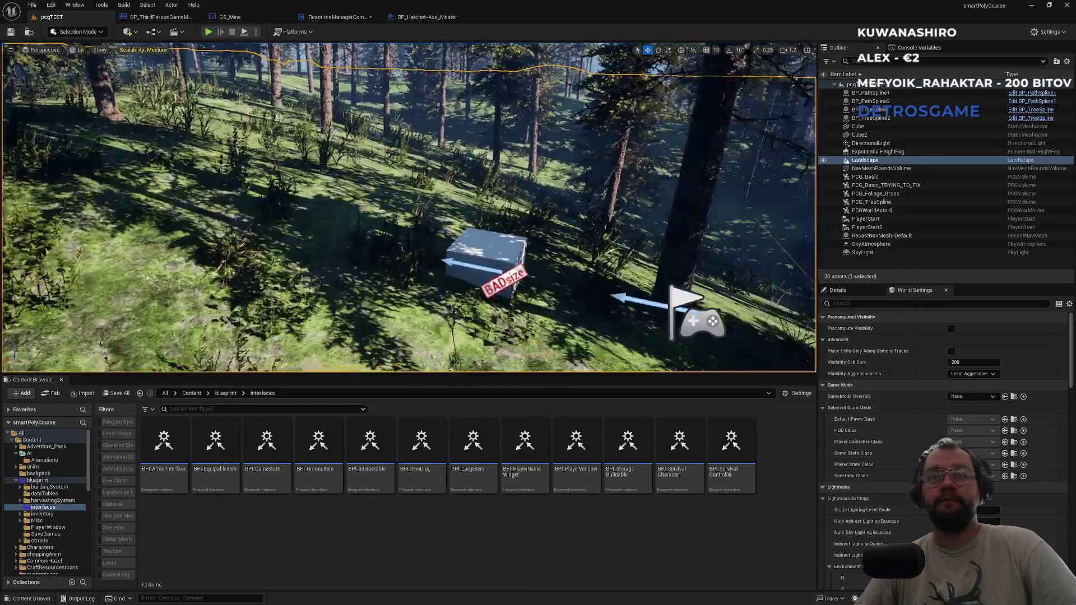
# Fly through the forest, then cycle through the BP_Hatchet-Axe_Master, ResourceManagerComponent and GS_Mine blueprint tabs
pyautogui.press('w')
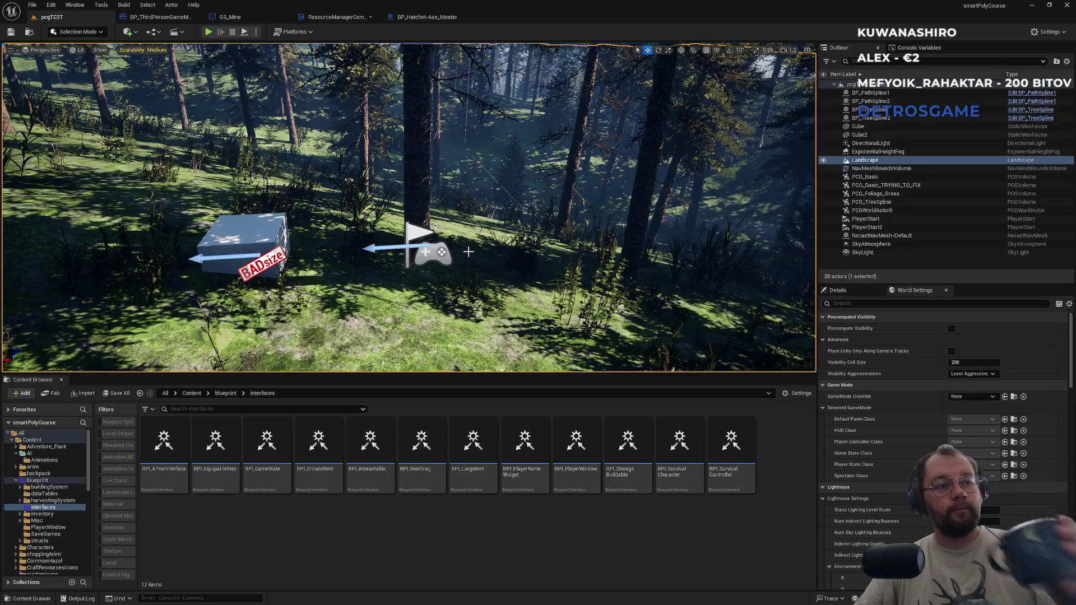
pyautogui.click(422, 17)
pyautogui.click(336, 17)
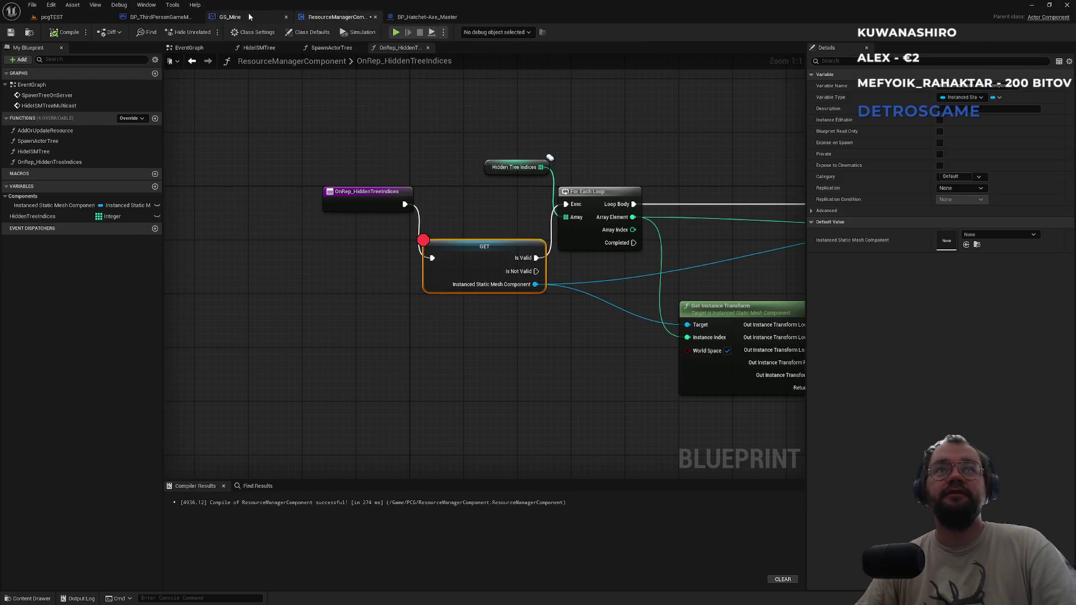
pyautogui.click(230, 16)
pyautogui.click(162, 17)
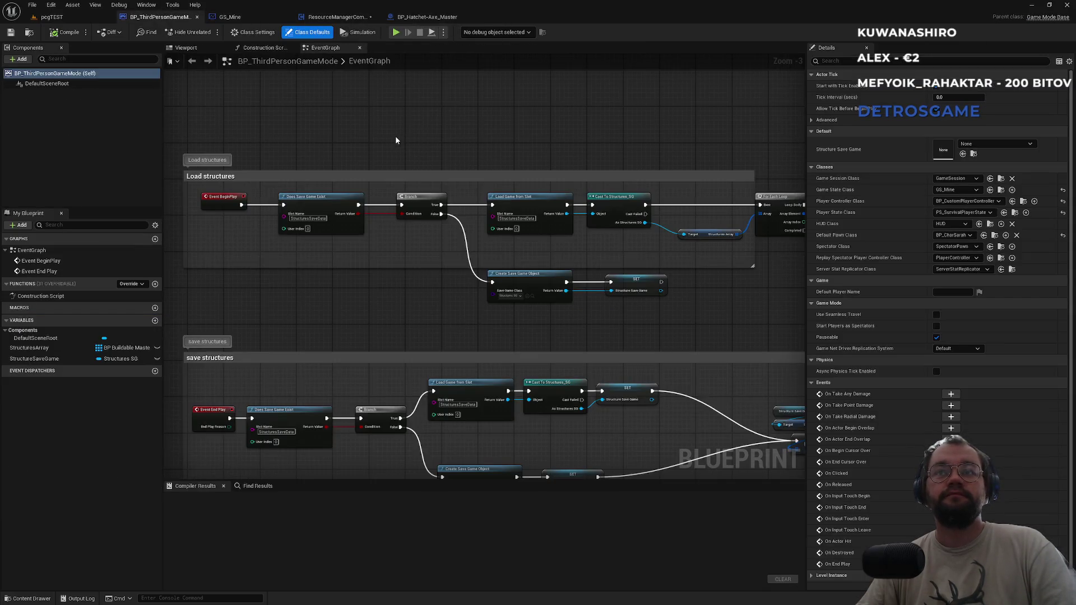
# Return to the pegTEST level and orbit the camera around the forest clearing
pyautogui.click(82, 18)
pyautogui.moveTo(315, 159)
pyautogui.mouseDown()
pyautogui.moveTo(314, 168)
pyautogui.moveTo(313, 113)
pyautogui.moveTo(315, 159)
pyautogui.mouseUp()
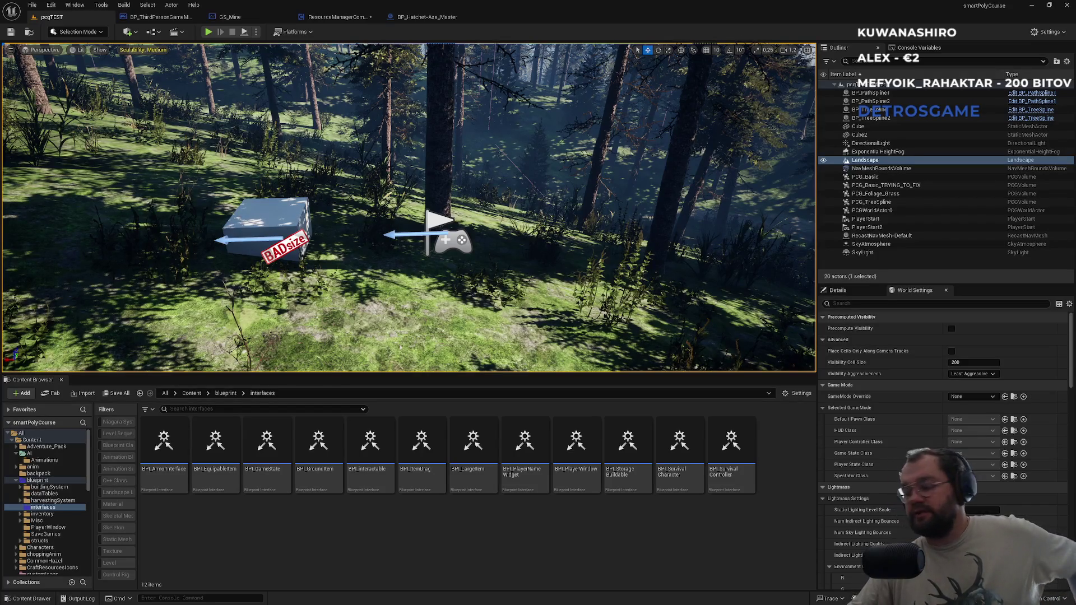
pyautogui.press('super')
pyautogui.moveTo(607, 598)
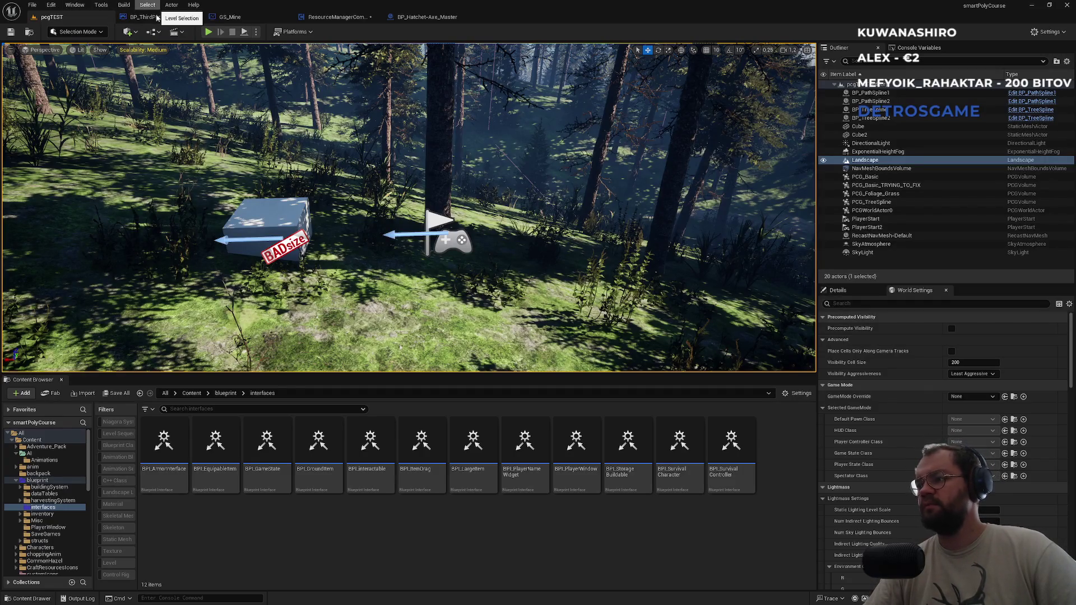
# Start a Play-in-Editor session of the pcgTEST level
pyautogui.click(255, 32)
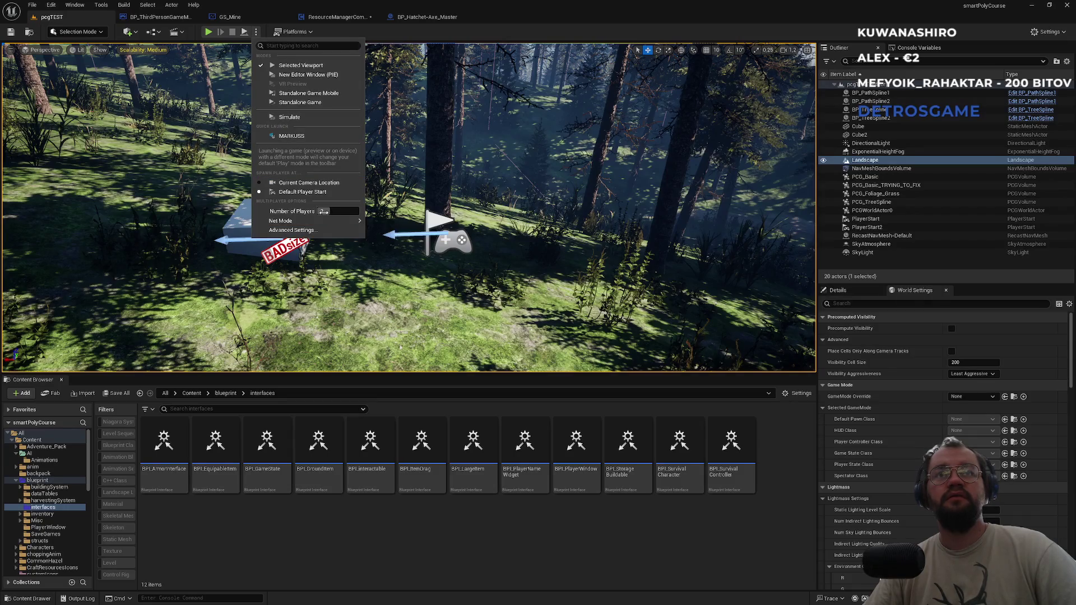
pyautogui.click(210, 32)
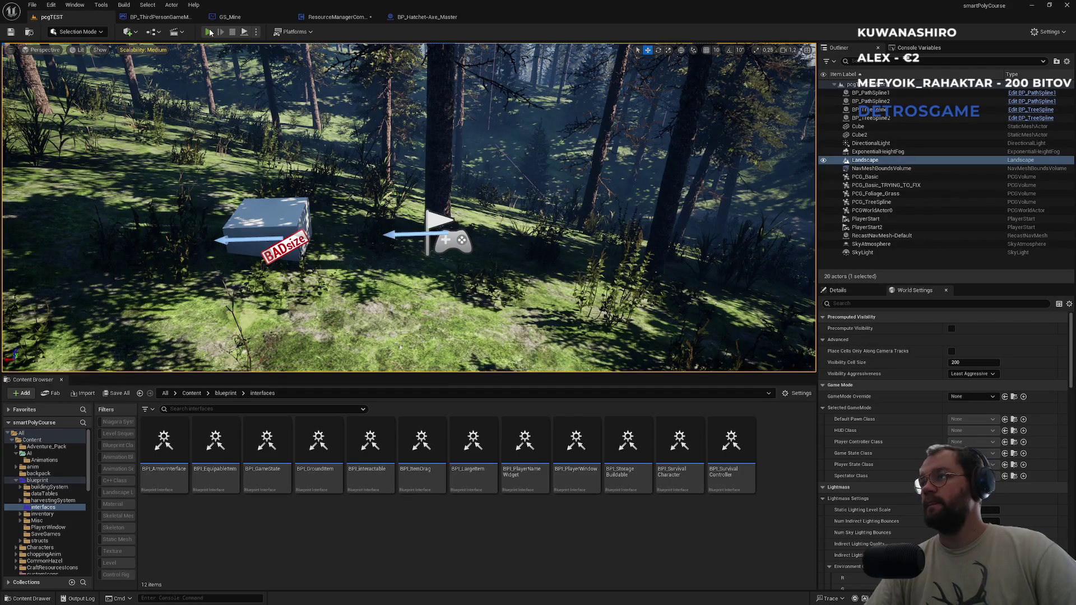
pyautogui.click(210, 32)
# Bring up the floating Output Log, check its settings, close it, and toggle the Output Log drawer
pyautogui.press('super')
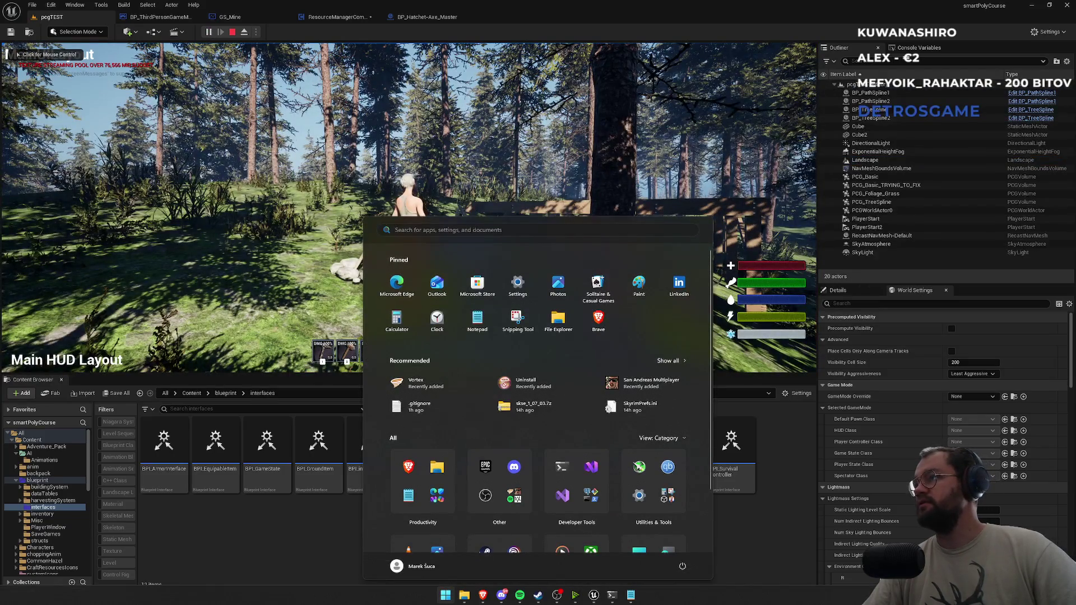
pyautogui.press('super')
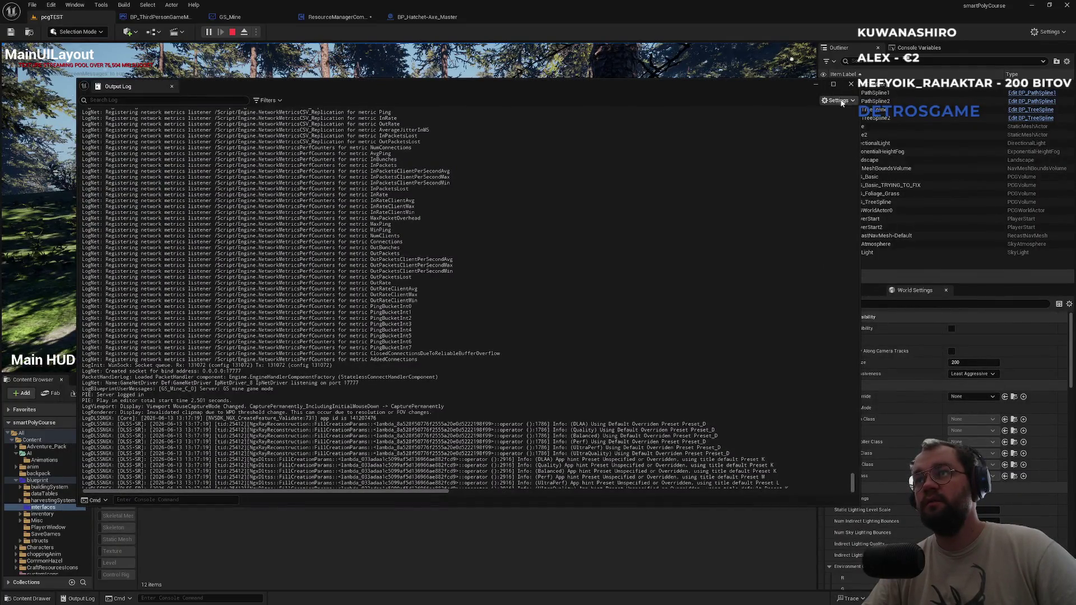
pyautogui.click(838, 100)
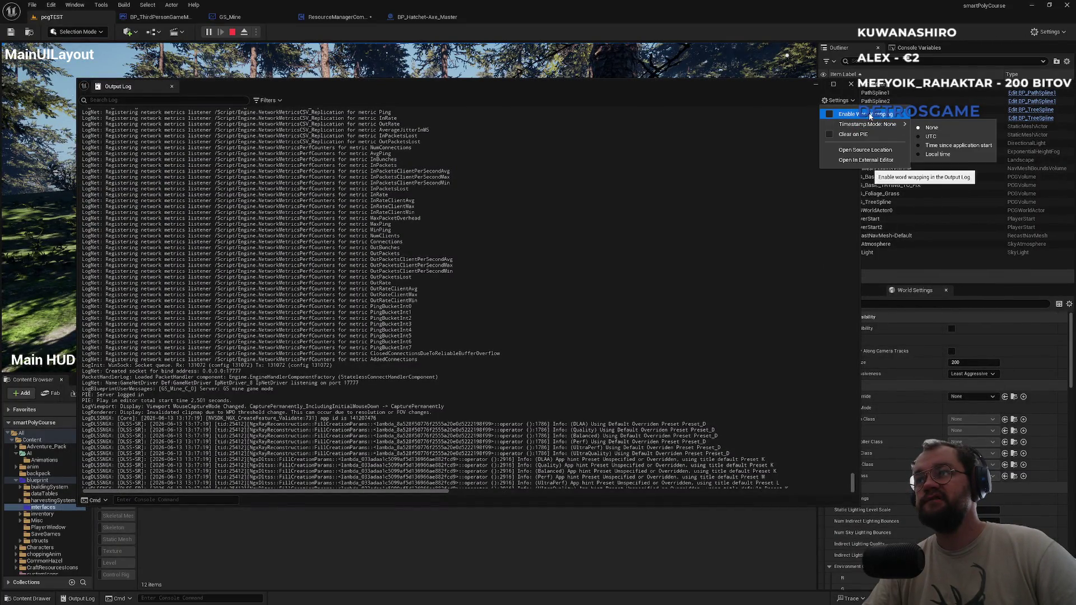
pyautogui.click(851, 83)
pyautogui.click(850, 83)
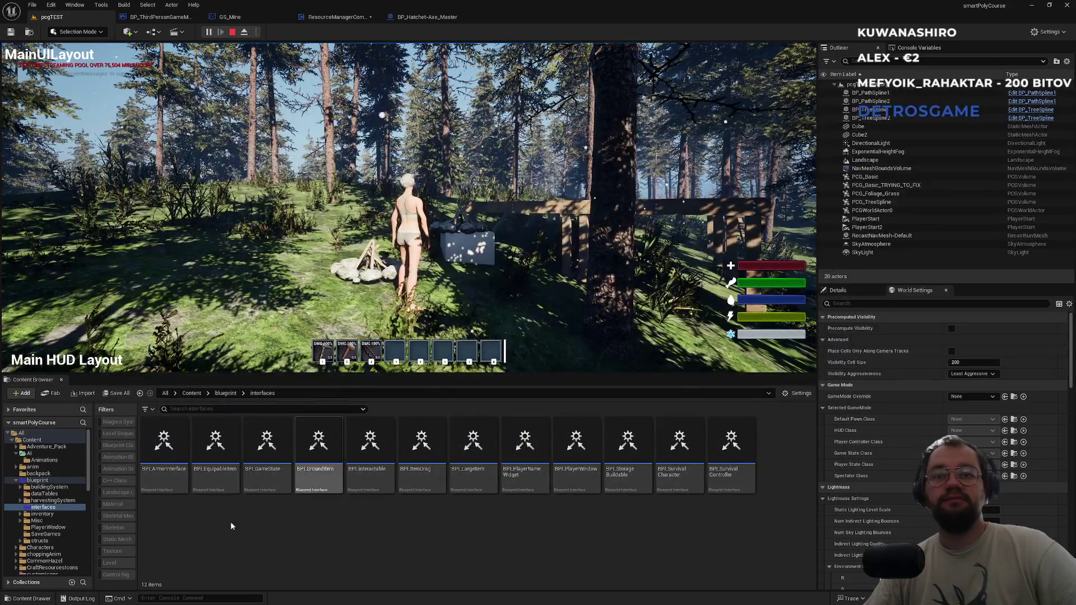
pyautogui.click(83, 599)
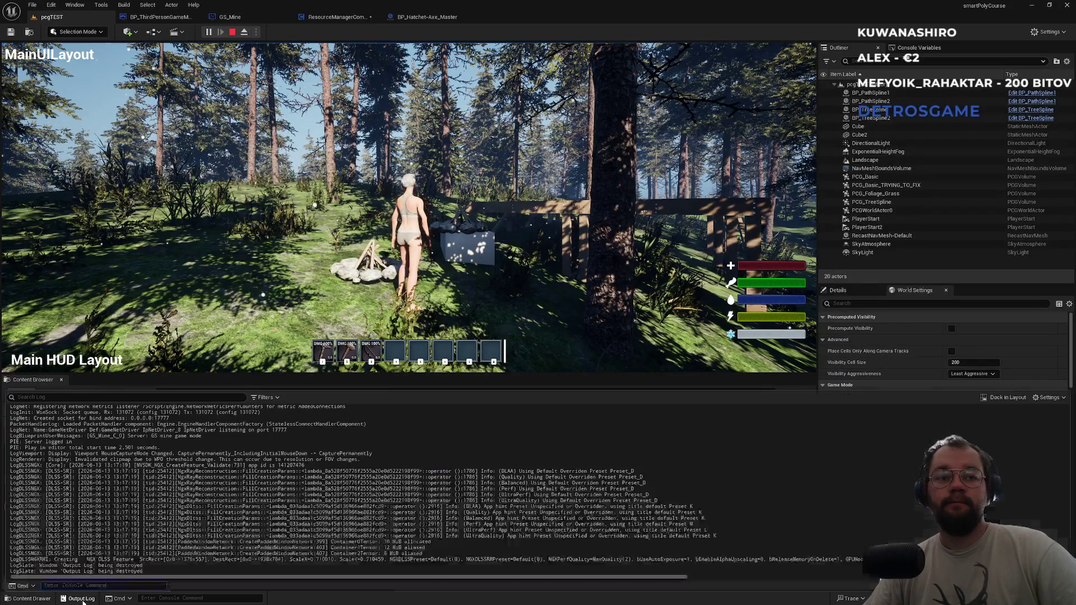
pyautogui.click(84, 599)
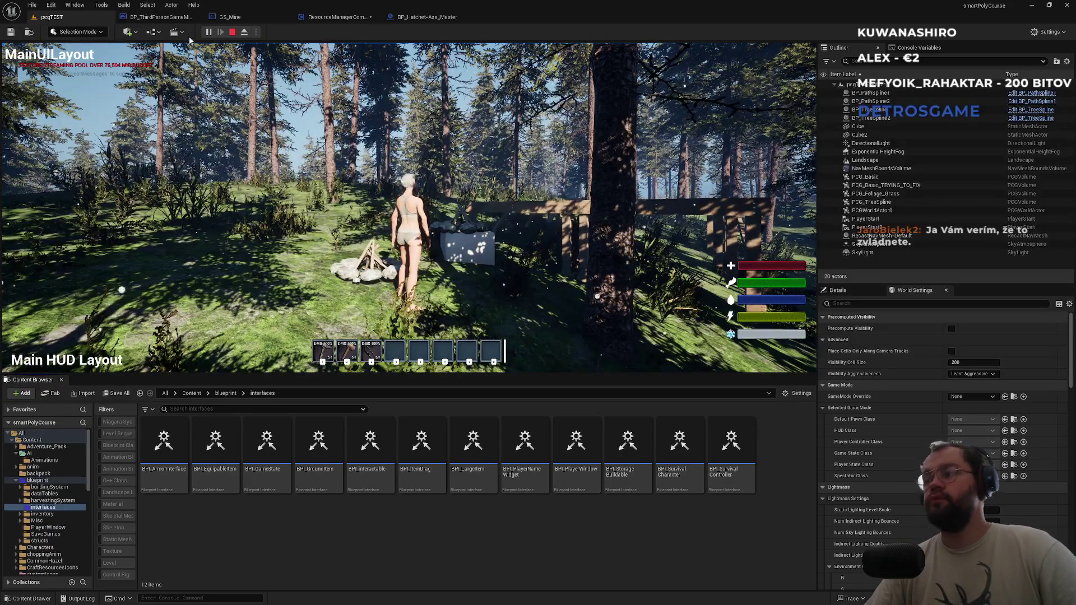
pyautogui.click(80, 8)
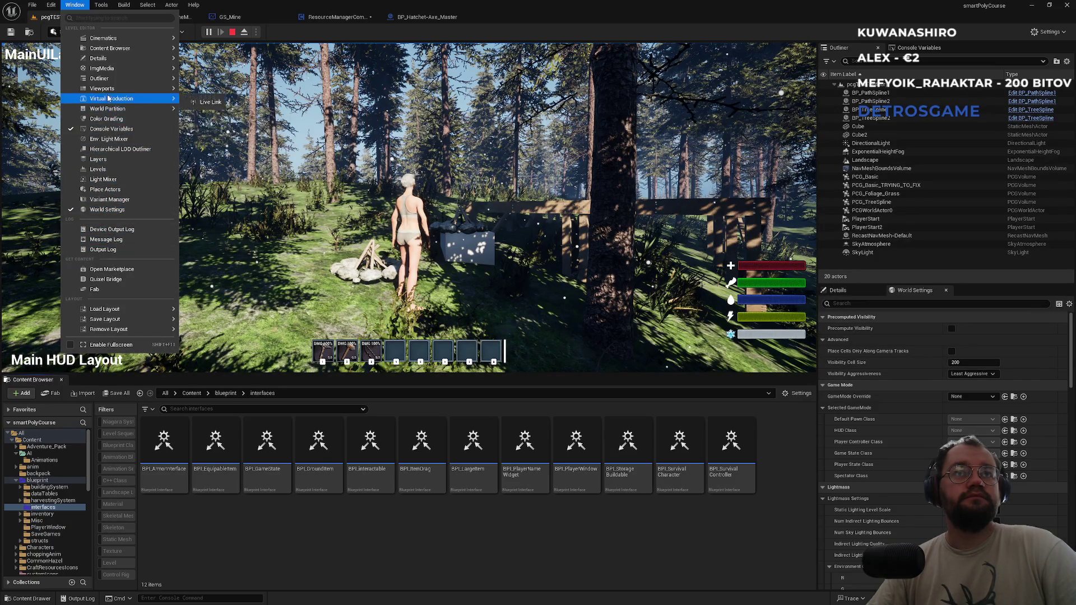
pyautogui.moveTo(113, 320)
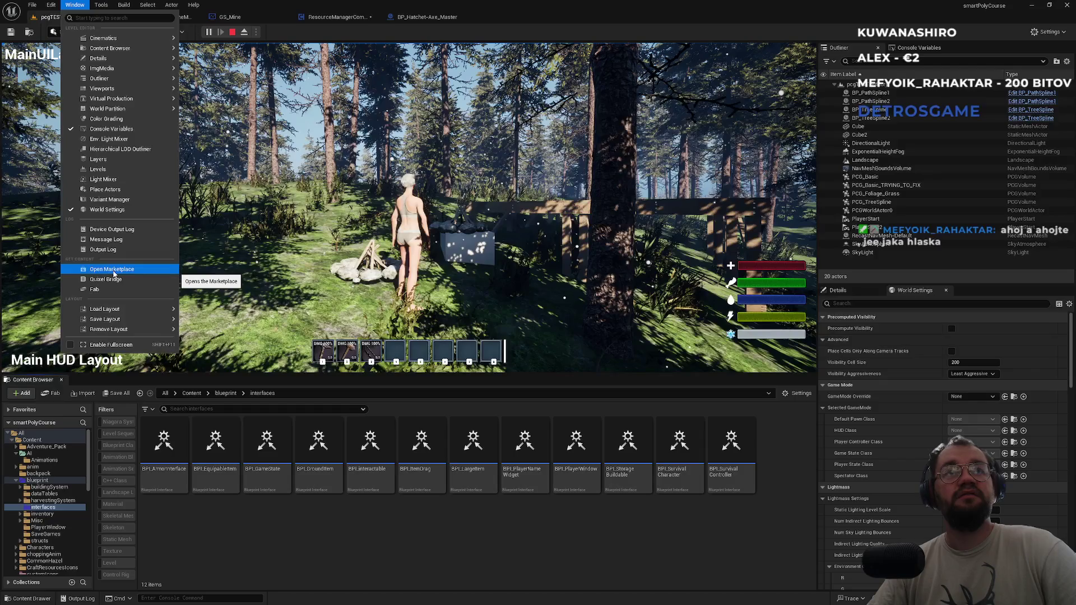
pyautogui.moveTo(138, 45)
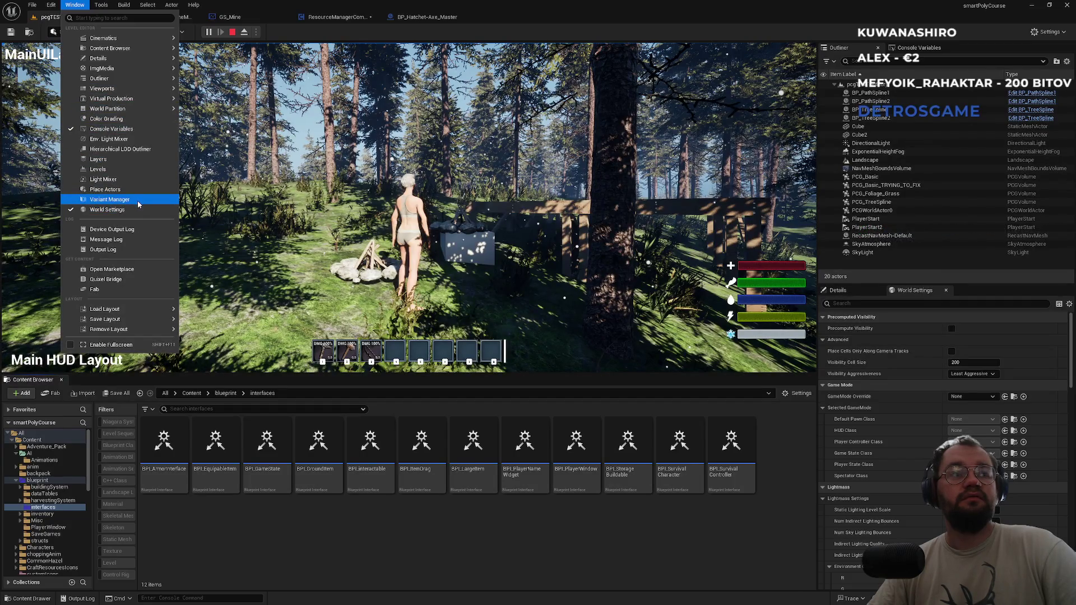
pyautogui.moveTo(143, 311)
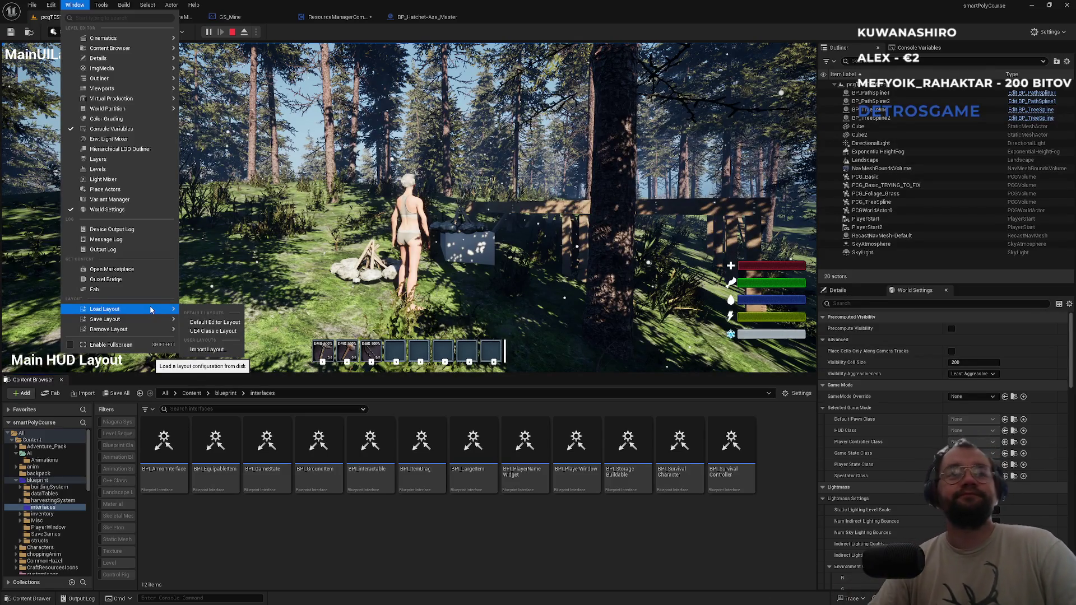
pyautogui.moveTo(144, 334)
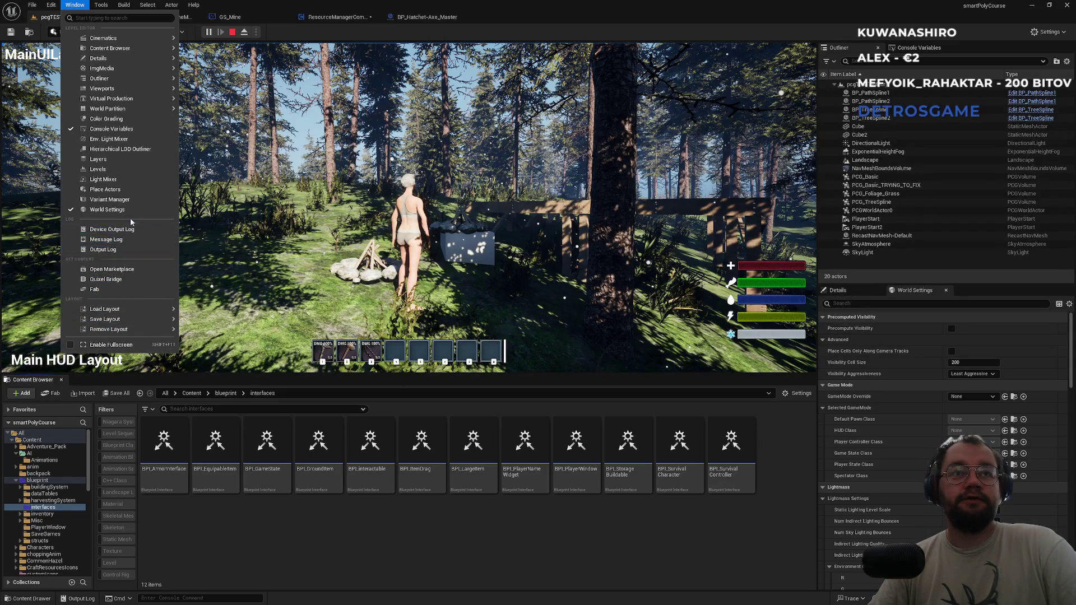
pyautogui.moveTo(107, 59)
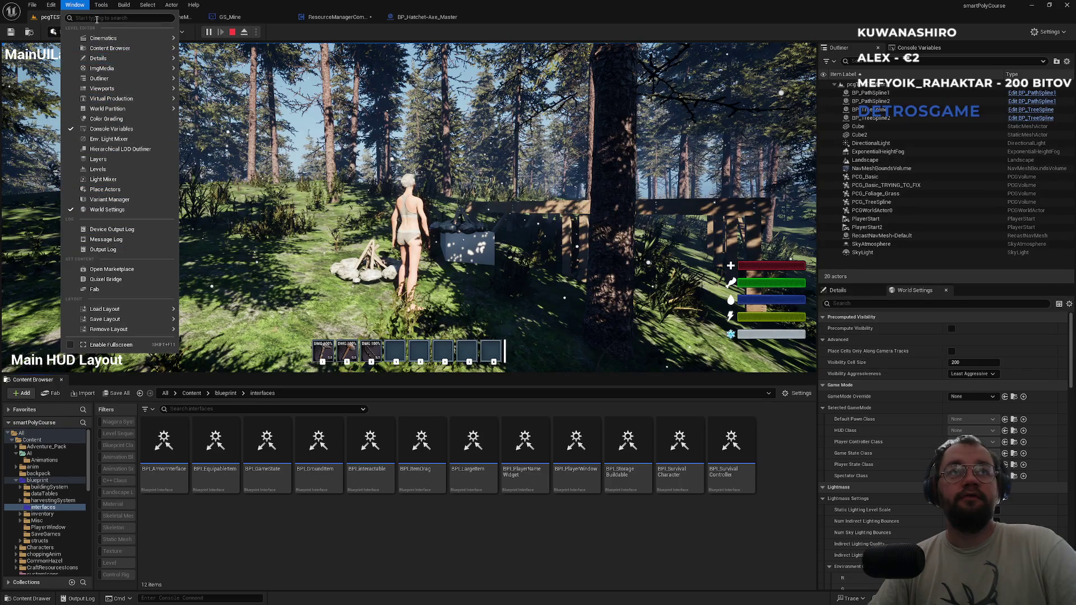
pyautogui.click(75, 4)
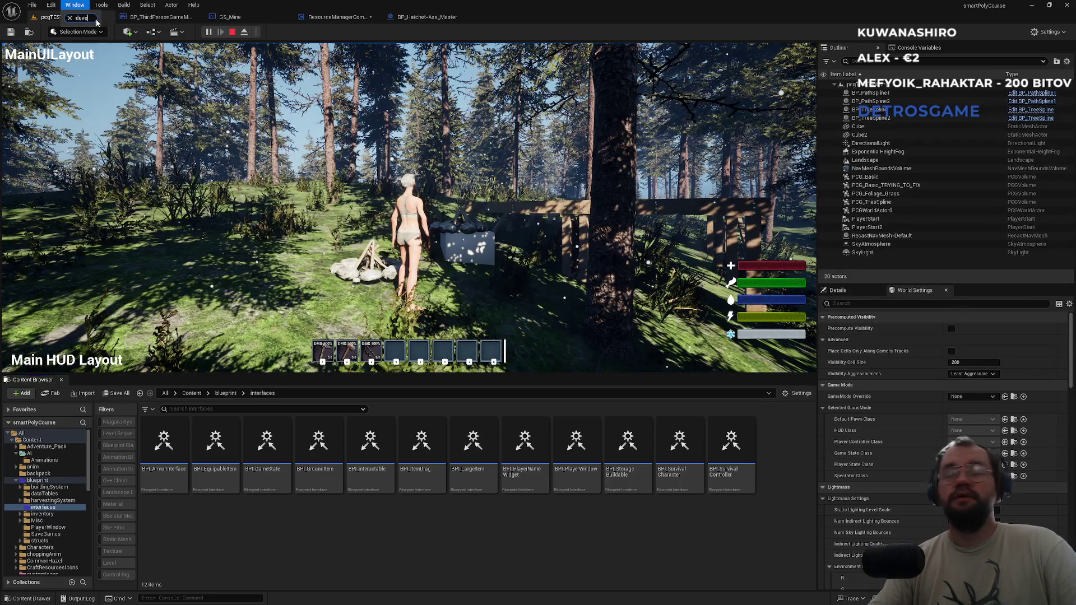
pyautogui.click(74, 5)
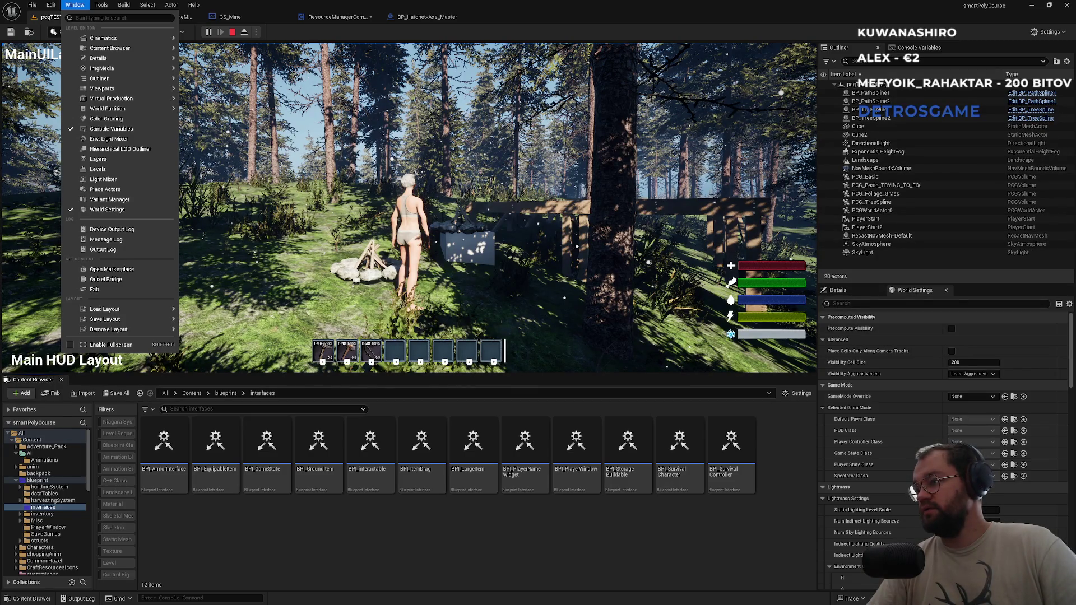
pyautogui.press('Escape')
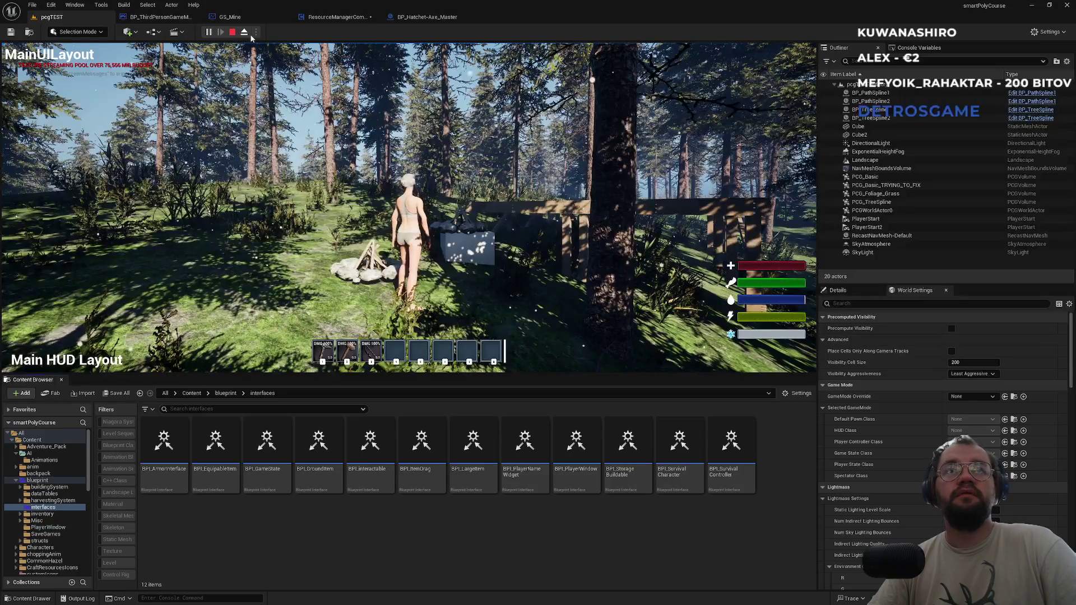
# Stop the play session and open the Level Editor - Play preferences via Advanced Settings
pyautogui.press('Escape')
pyautogui.click(256, 32)
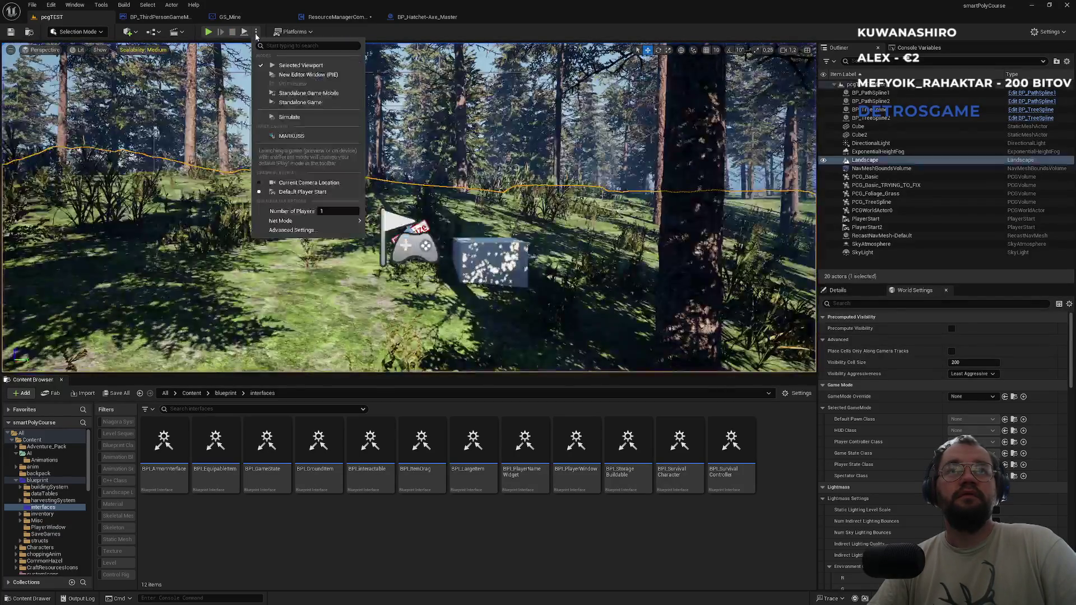
pyautogui.moveTo(307, 226)
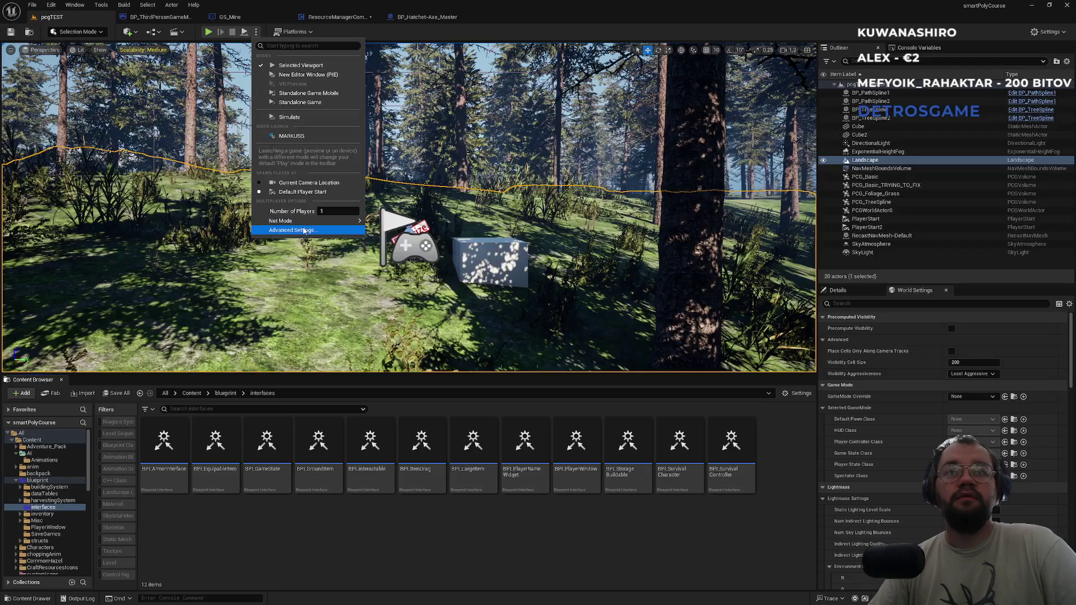
pyautogui.click(301, 232)
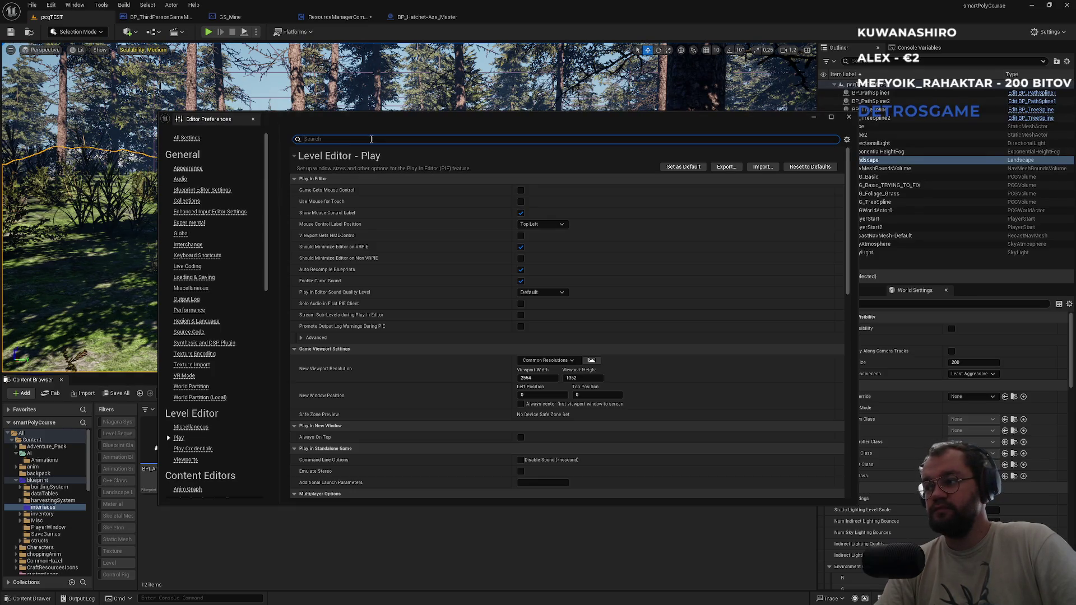
# Filter the settings for 'one', clear the filter, and confirm Play Net Mode stays Play As Listen Server
pyautogui.write('r')
pyautogui.press('BackSpace')
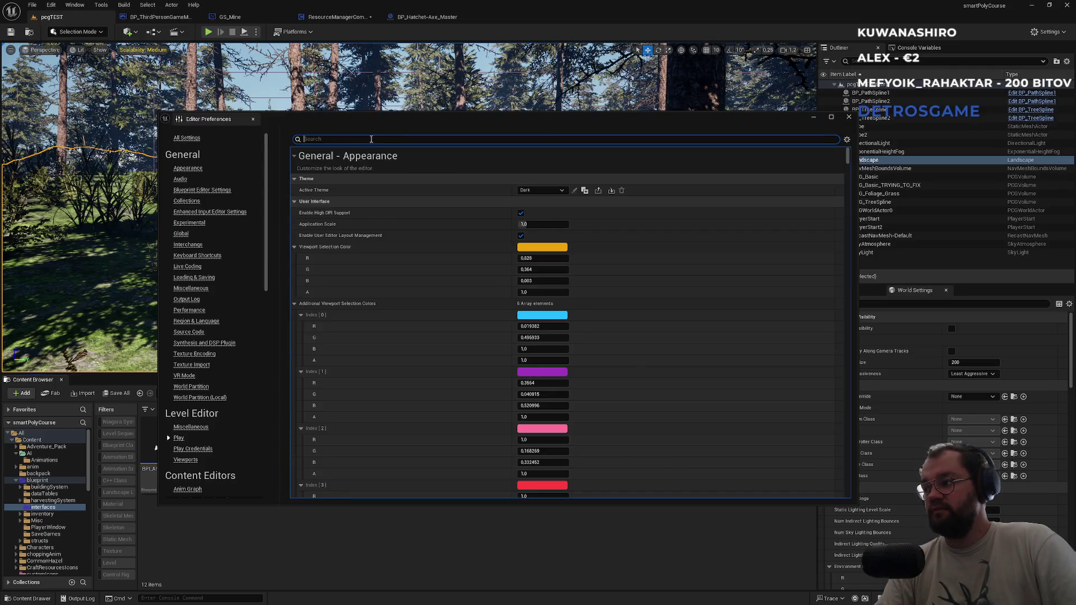
pyautogui.write('r')
pyautogui.press('BackSpace')
pyautogui.write('one proce')
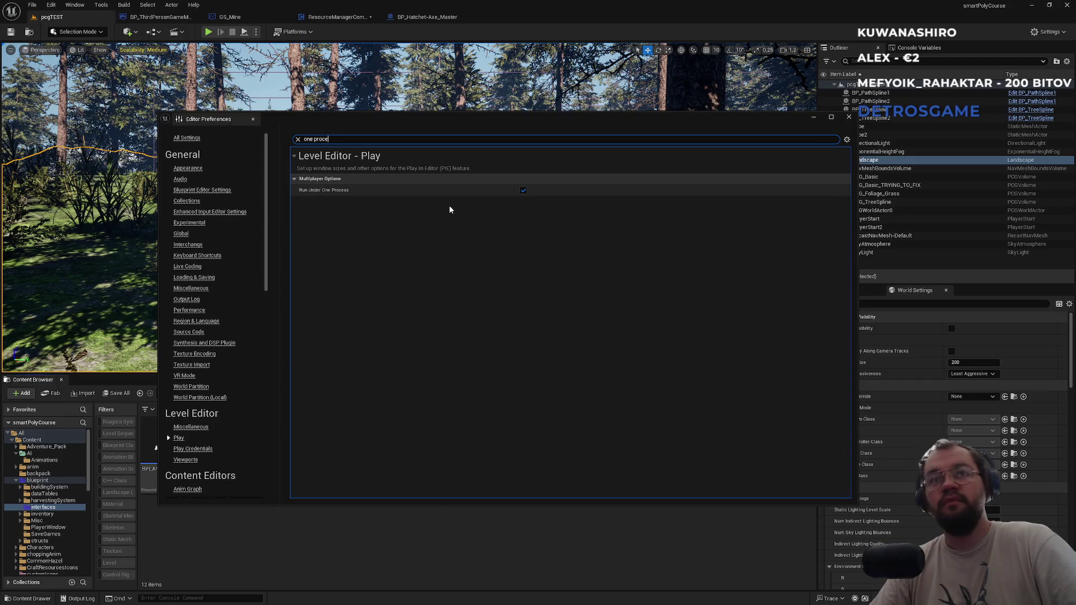
pyautogui.click(298, 139)
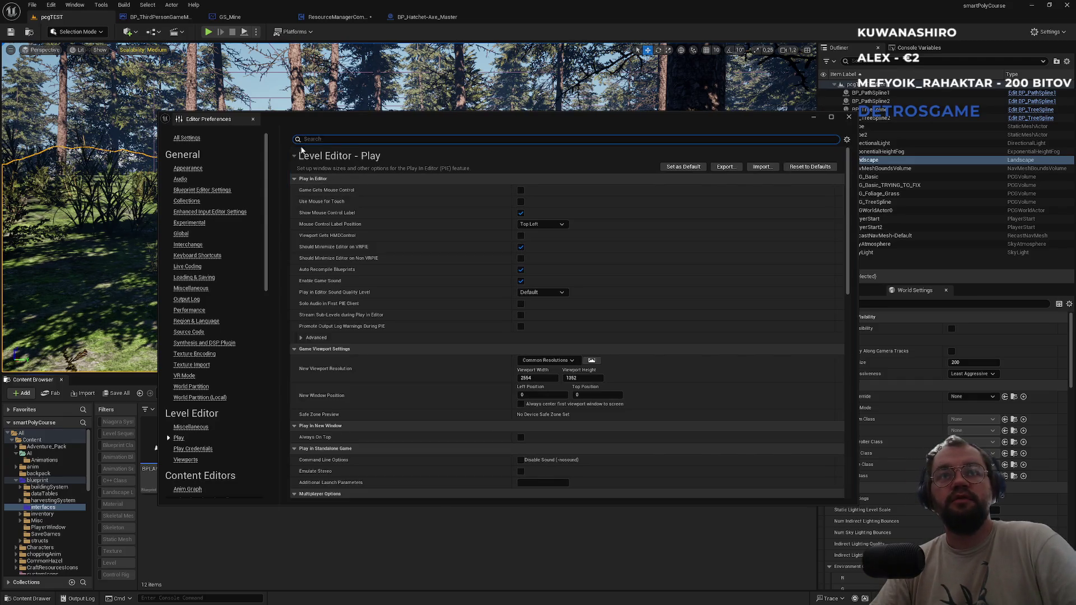
pyautogui.scroll(-3, 364, 342)
pyautogui.scroll(-3, 353, 432)
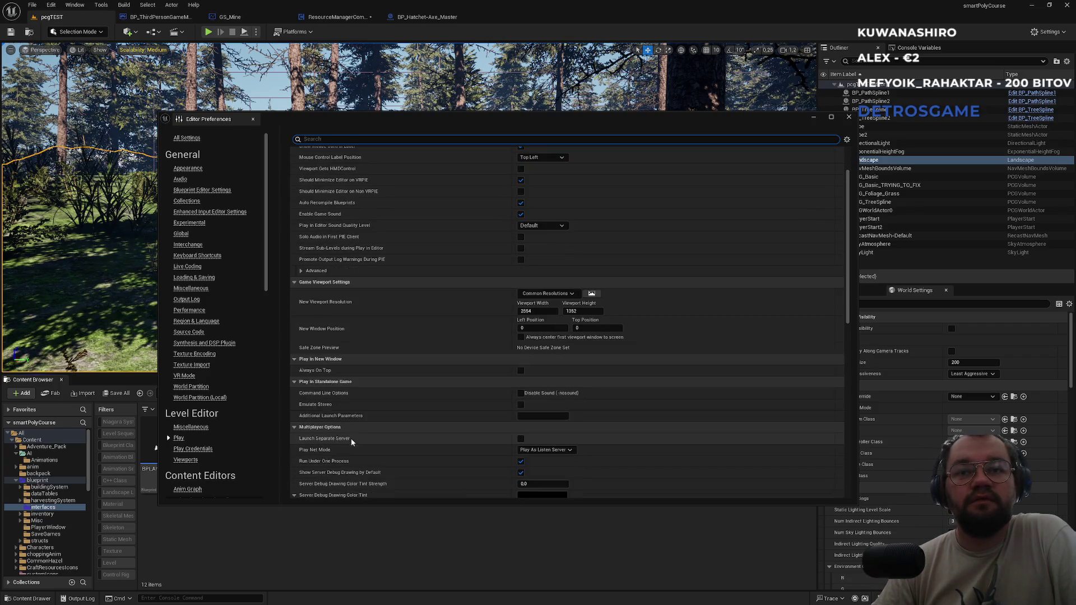
pyautogui.scroll(-1, 411, 447)
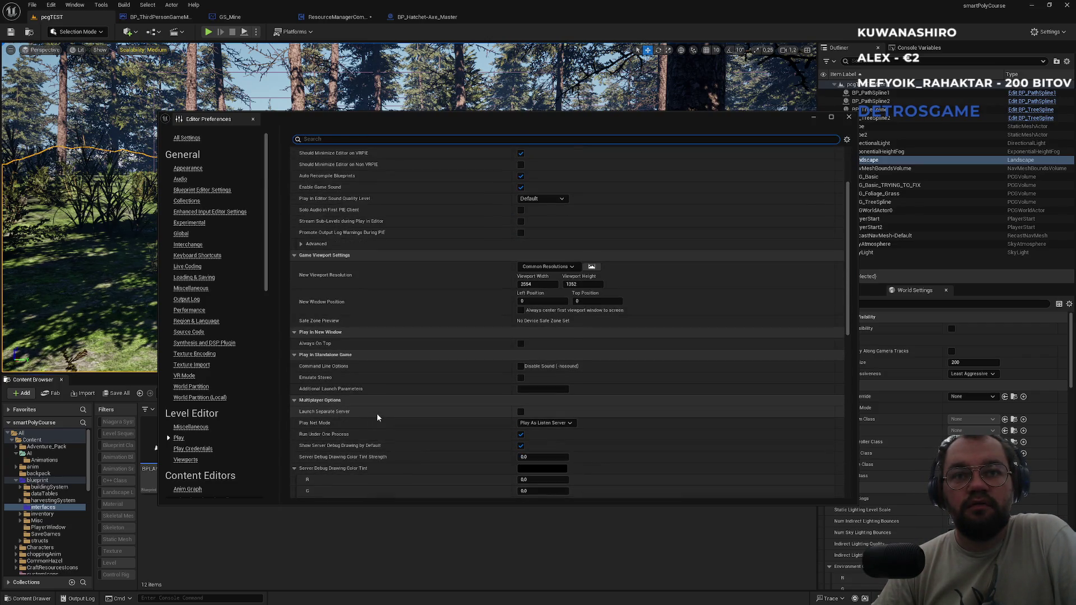
pyautogui.click(524, 423)
pyautogui.click(527, 433)
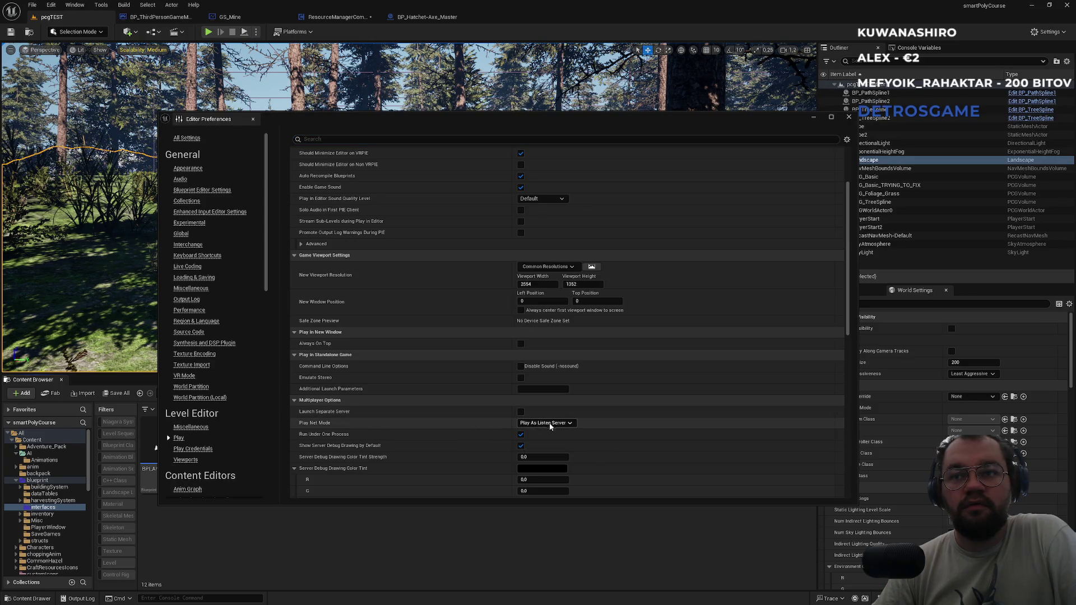
pyautogui.moveTo(338, 436)
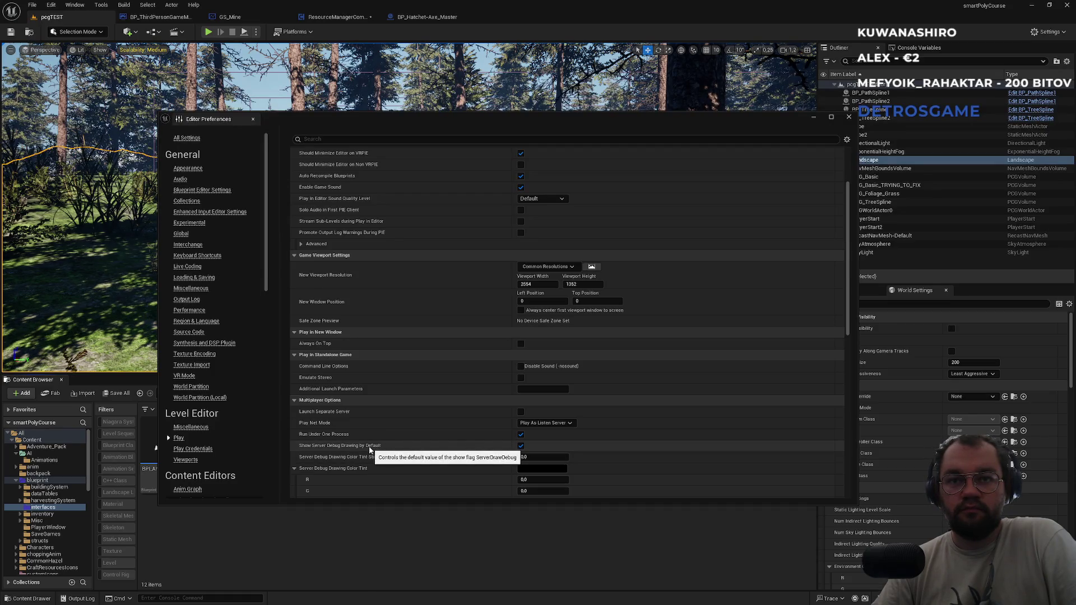
# Turn off Run Under One Process so each player gets its own process, then close Editor Preferences
pyautogui.scroll(-3, 370, 450)
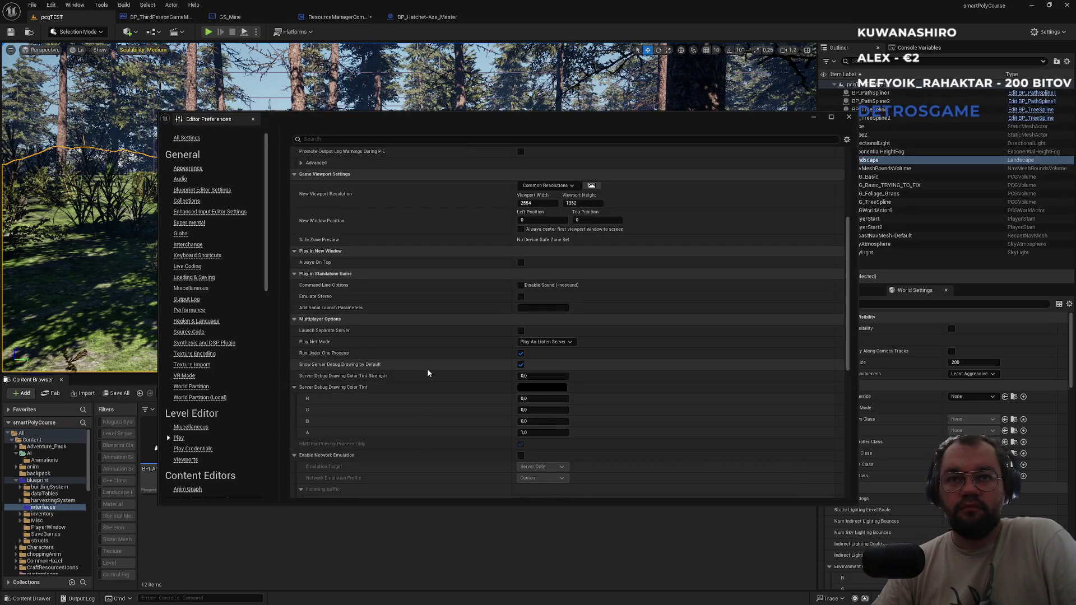
pyautogui.click(521, 353)
pyautogui.click(520, 365)
pyautogui.click(521, 355)
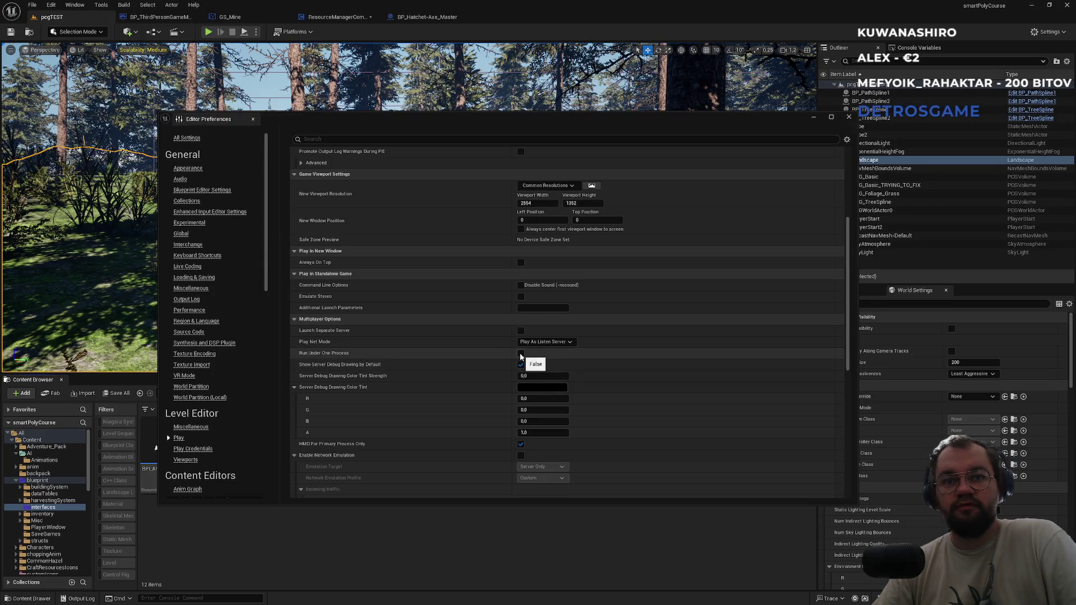
pyautogui.scroll(-1, 504, 365)
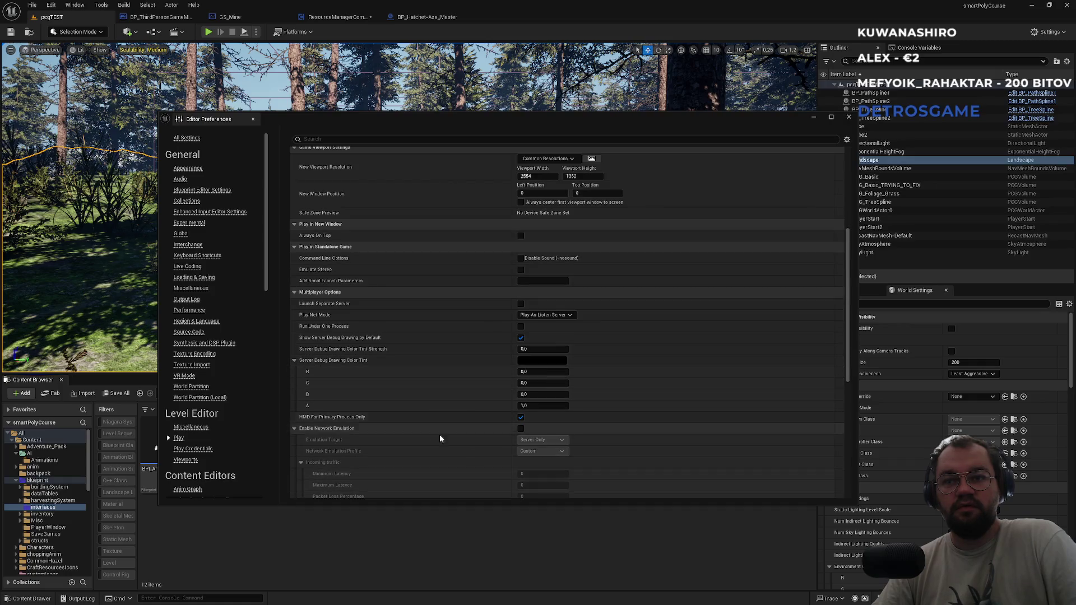
pyautogui.scroll(-3, 534, 443)
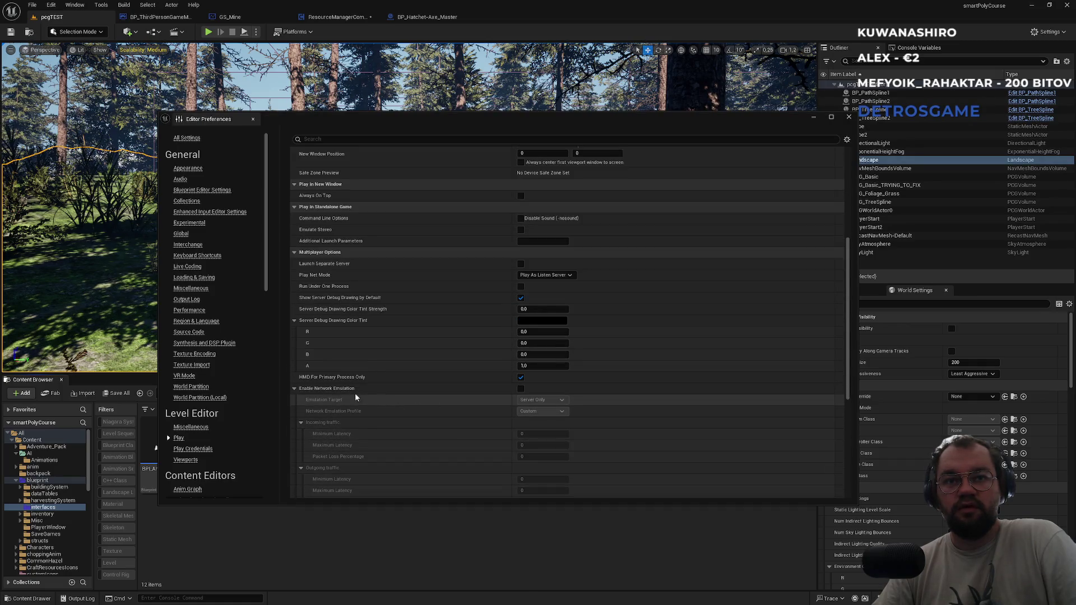
pyautogui.scroll(-2, 359, 414)
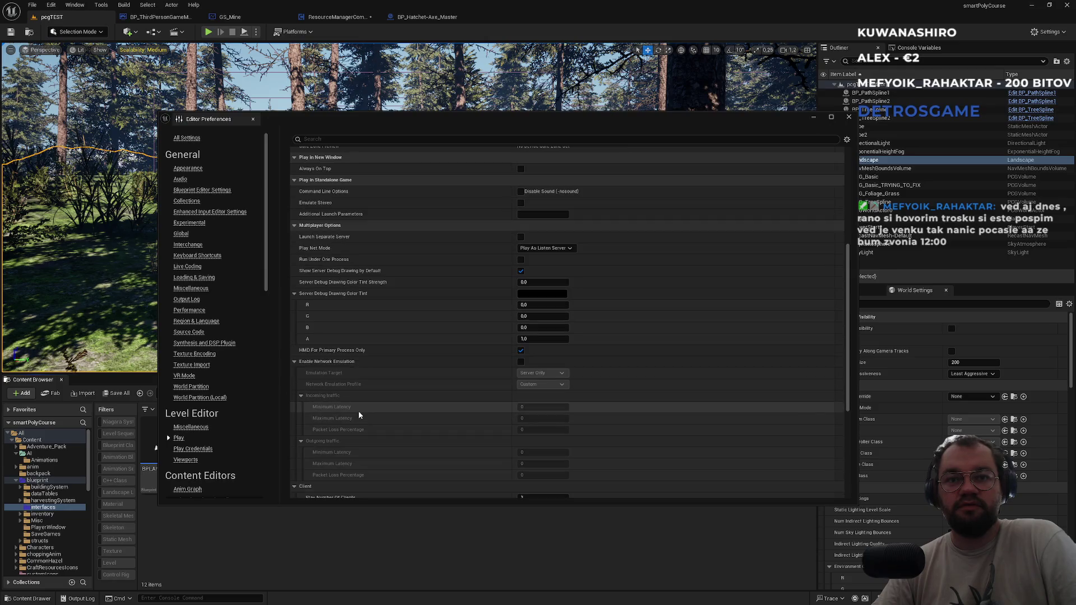
pyautogui.scroll(-2, 368, 417)
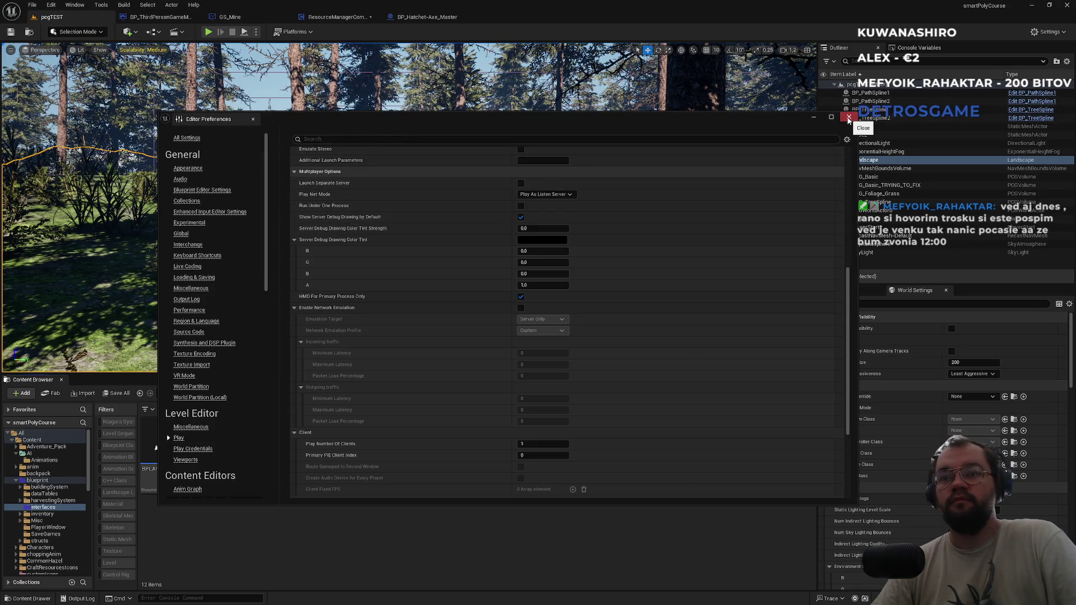
pyautogui.click(849, 119)
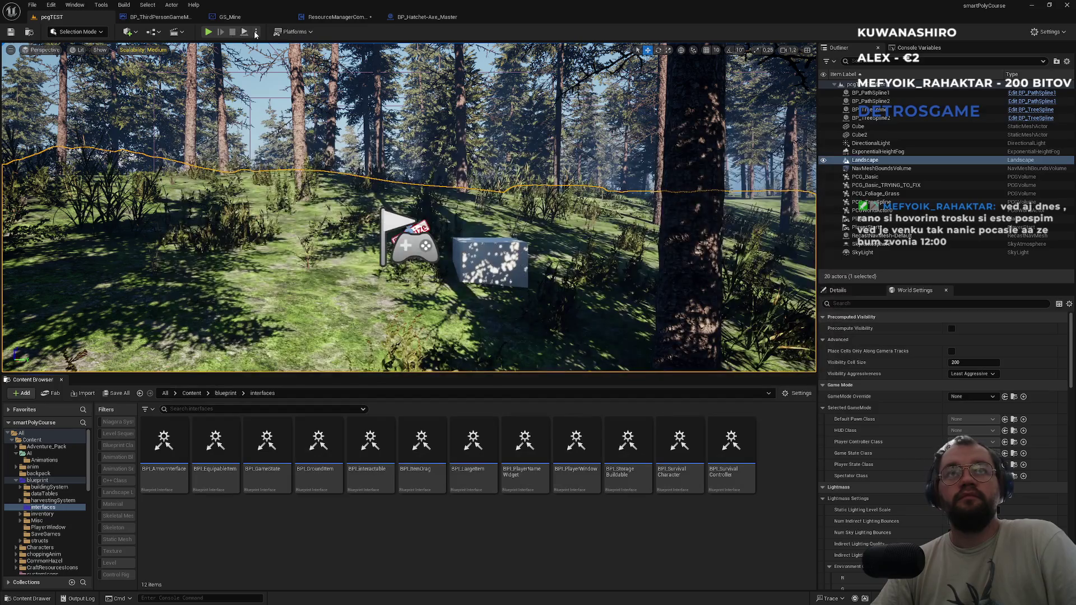
# Save ResourceManagerComponent and launch a Play-in-Editor session, giving the game view control
pyautogui.click(256, 32)
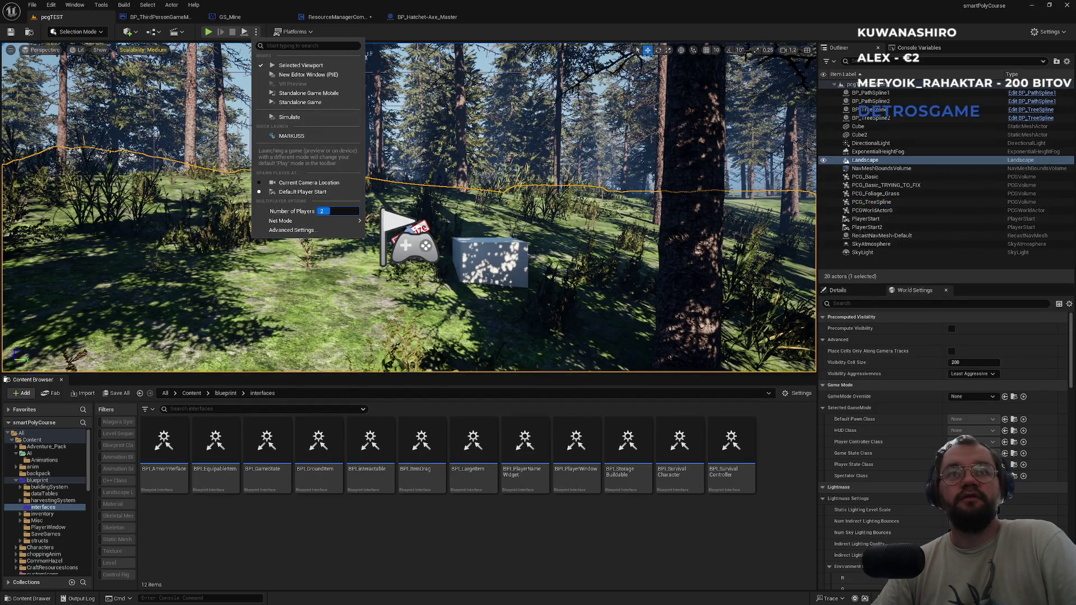
pyautogui.click(208, 32)
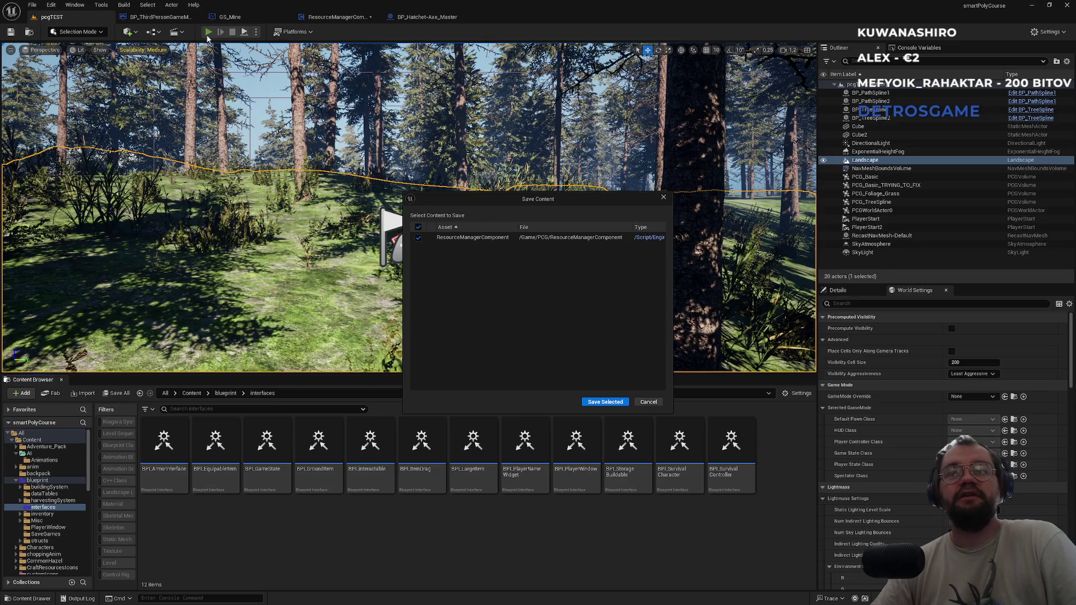
pyautogui.click(602, 402)
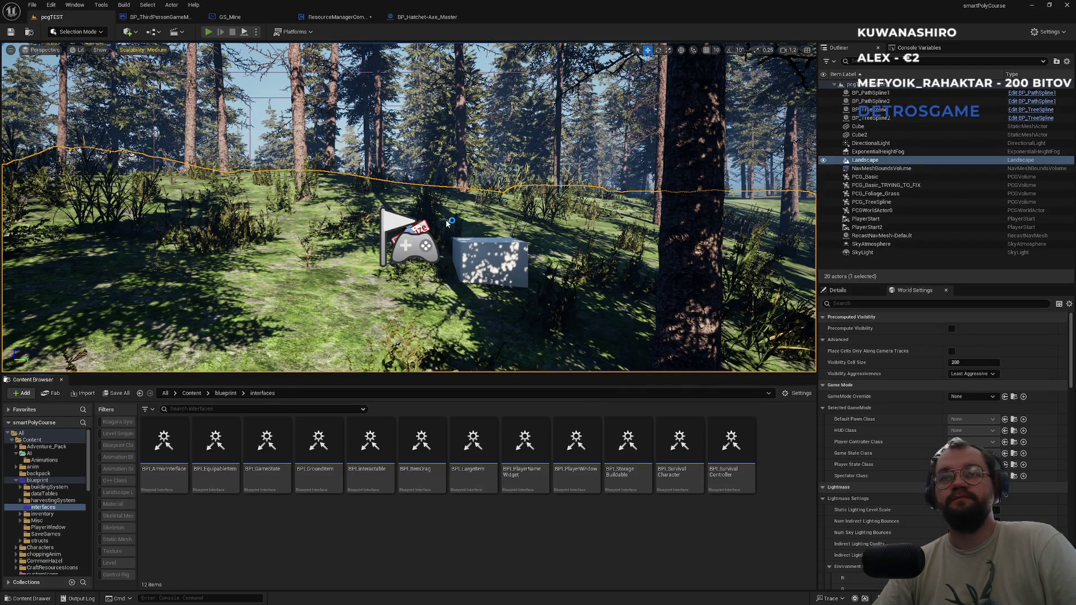
pyautogui.hotkey('alt', 'p')
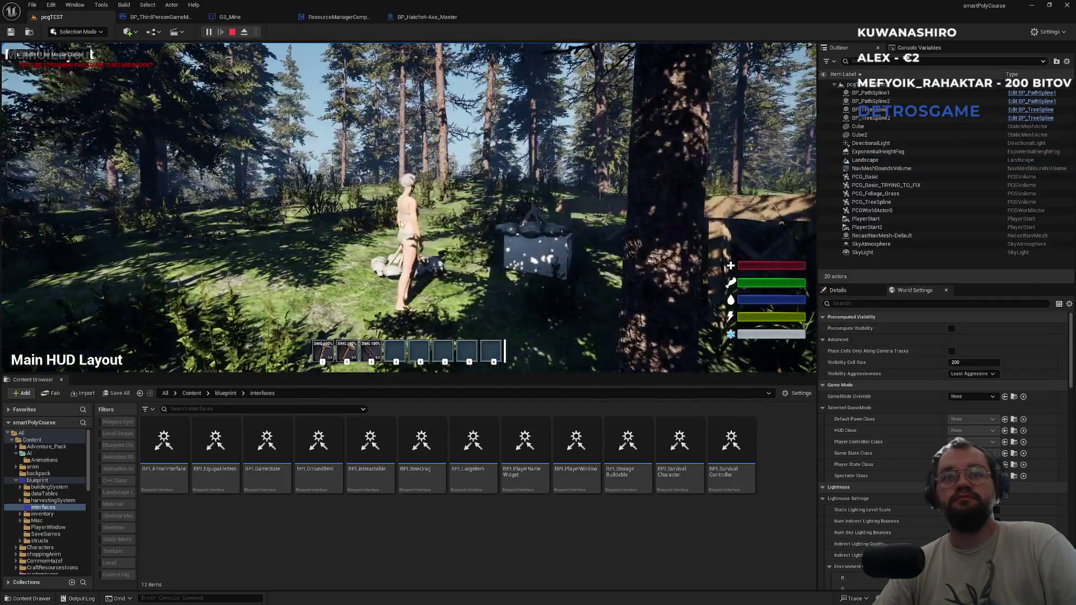
pyautogui.click(325, 189)
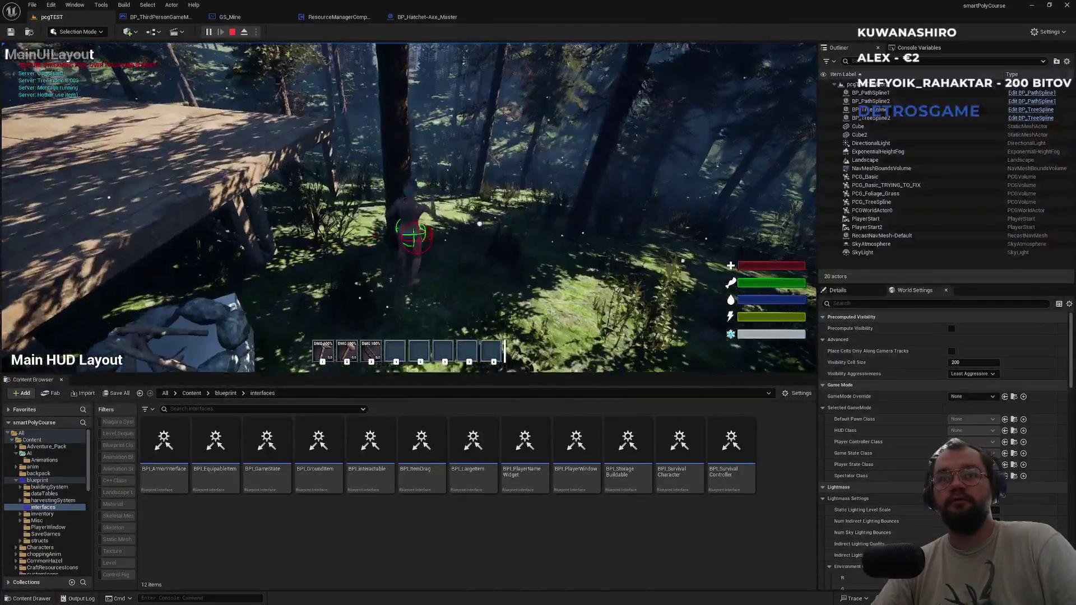
# Chop a nearby tree for x4 Wood and walk past the campfire and shelter into the forest
pyautogui.press('e')
pyautogui.press('s')
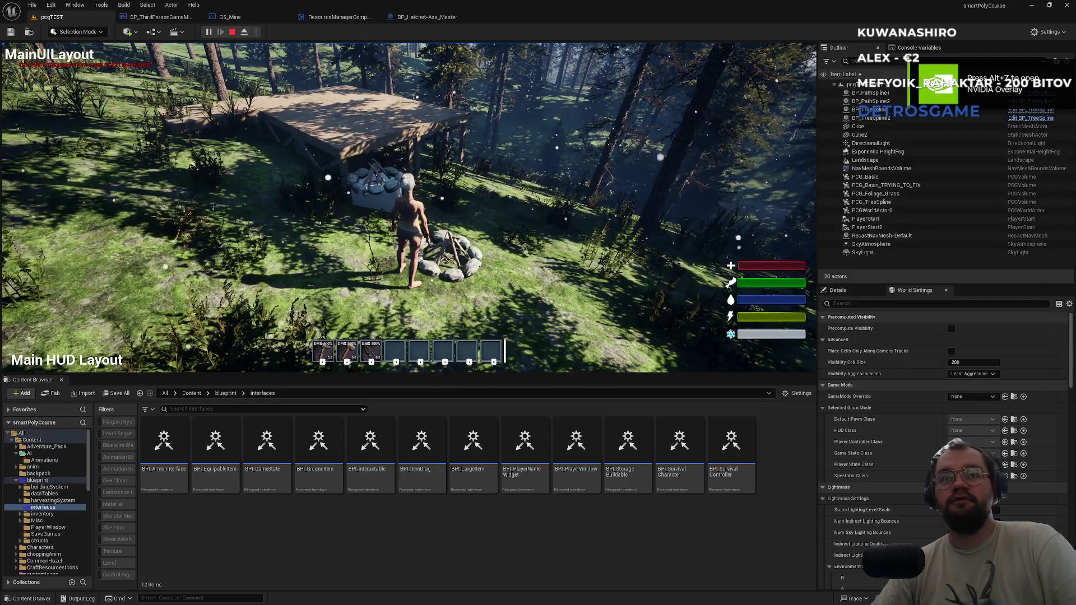
pyautogui.press('w')
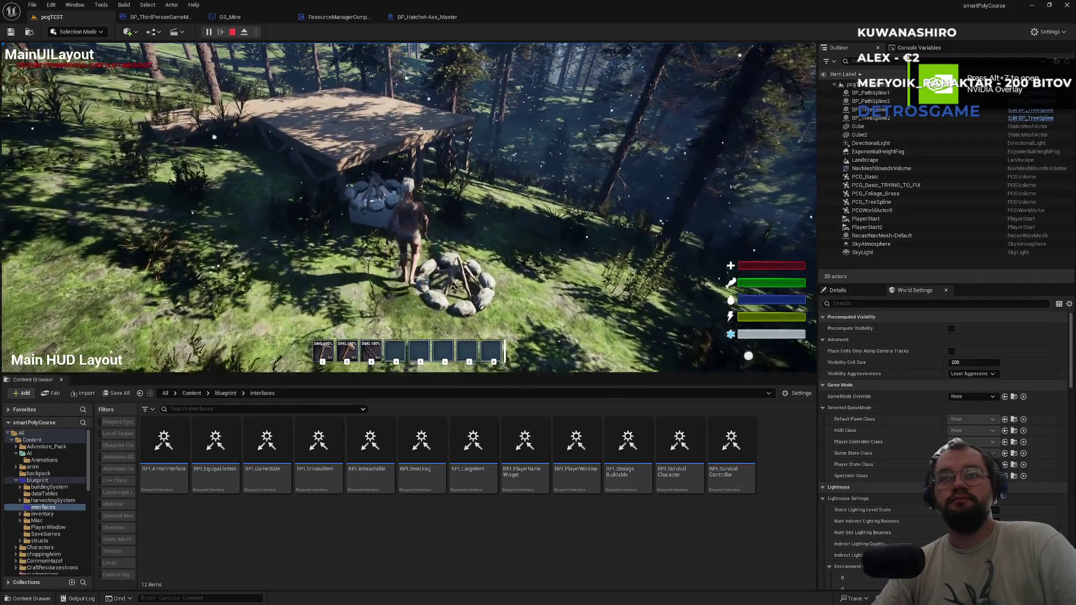
pyautogui.press('w')
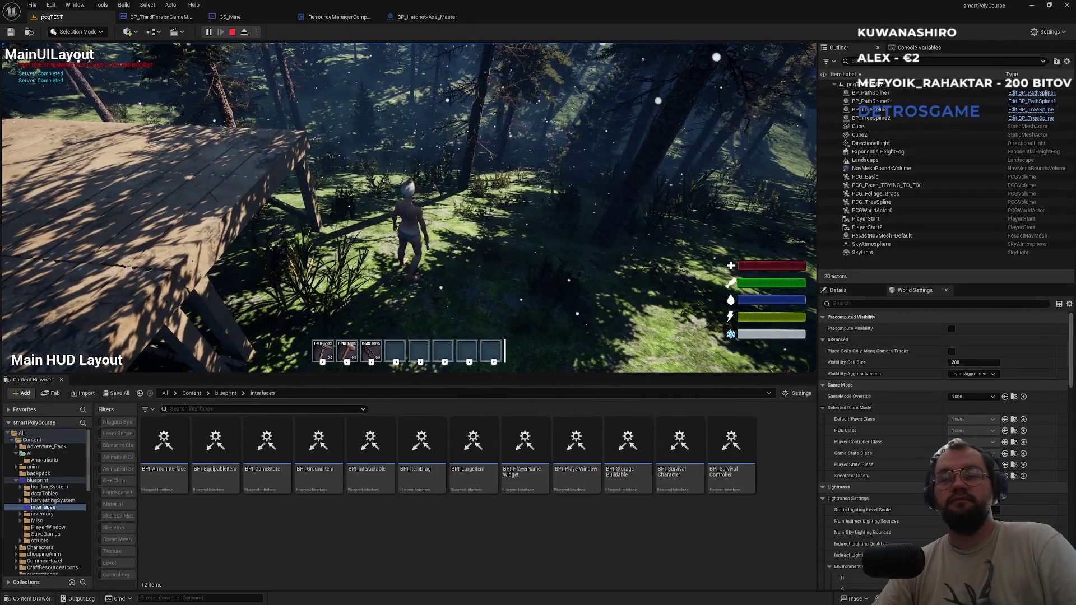
pyautogui.hotkey('alt', 'Tab')
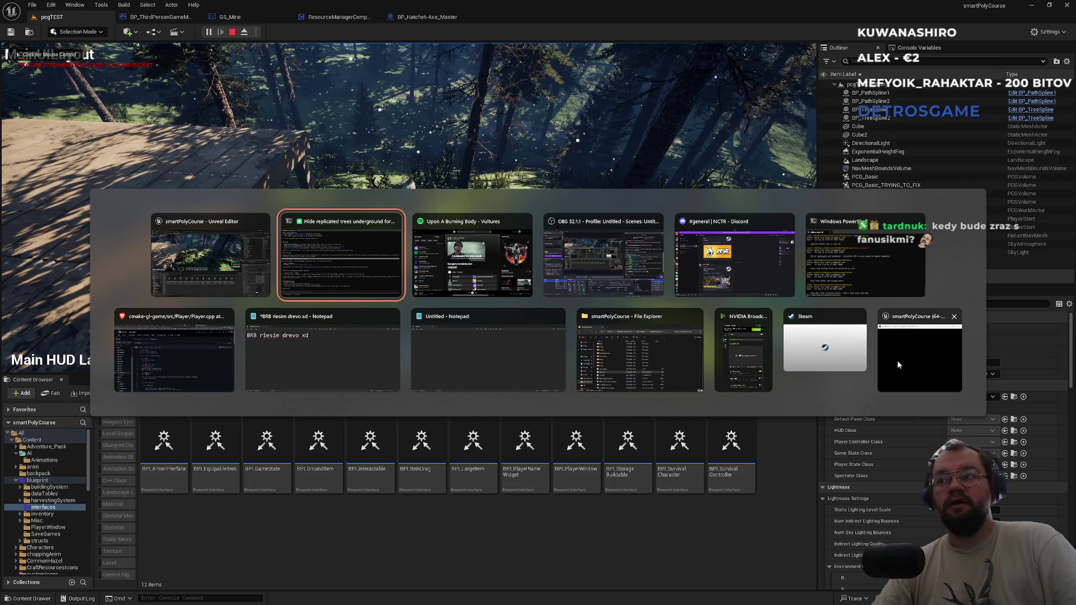
# Bring the smartPolyCourse client window forward and drag it over the editor's right side
pyautogui.click(898, 364)
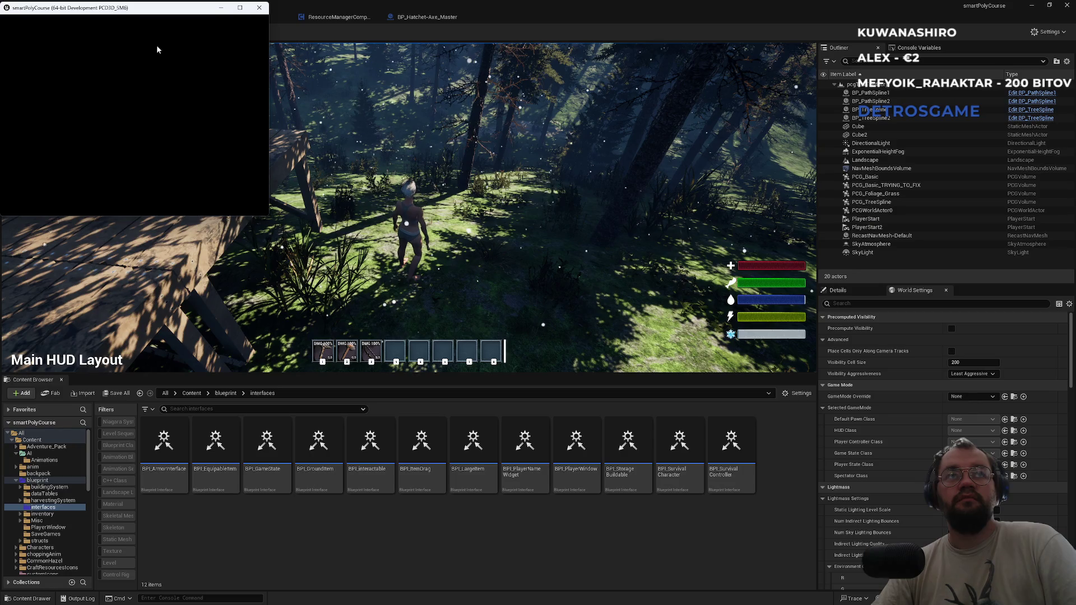
pyautogui.moveTo(139, 9)
pyautogui.mouseDown()
pyautogui.moveTo(212, 69)
pyautogui.moveTo(300, 111)
pyautogui.moveTo(711, 170)
pyautogui.mouseUp()
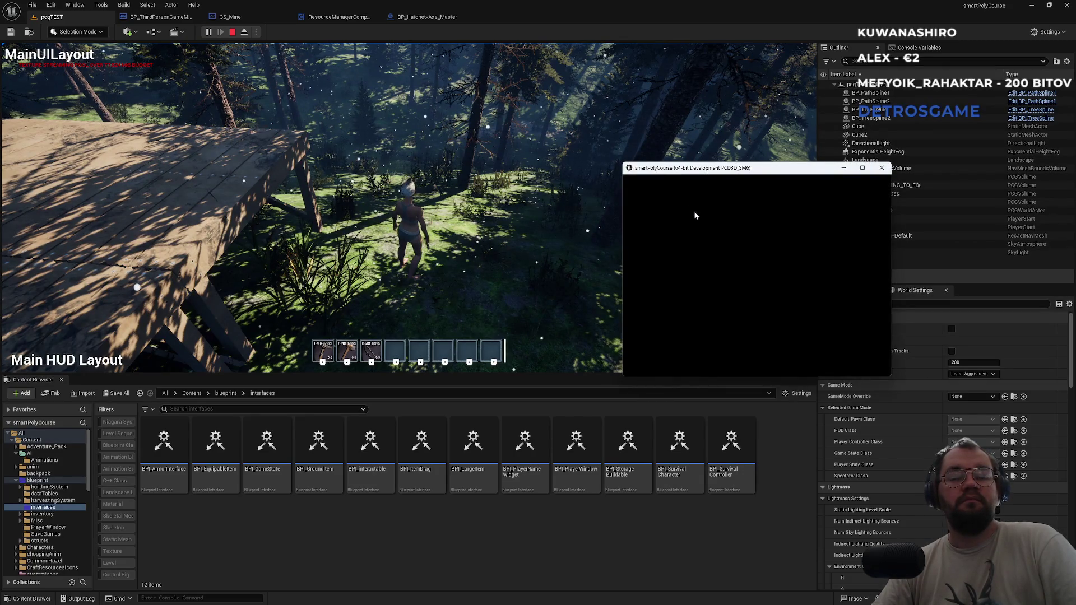
pyautogui.moveTo(692, 173); pyautogui.dragTo(717, 188)
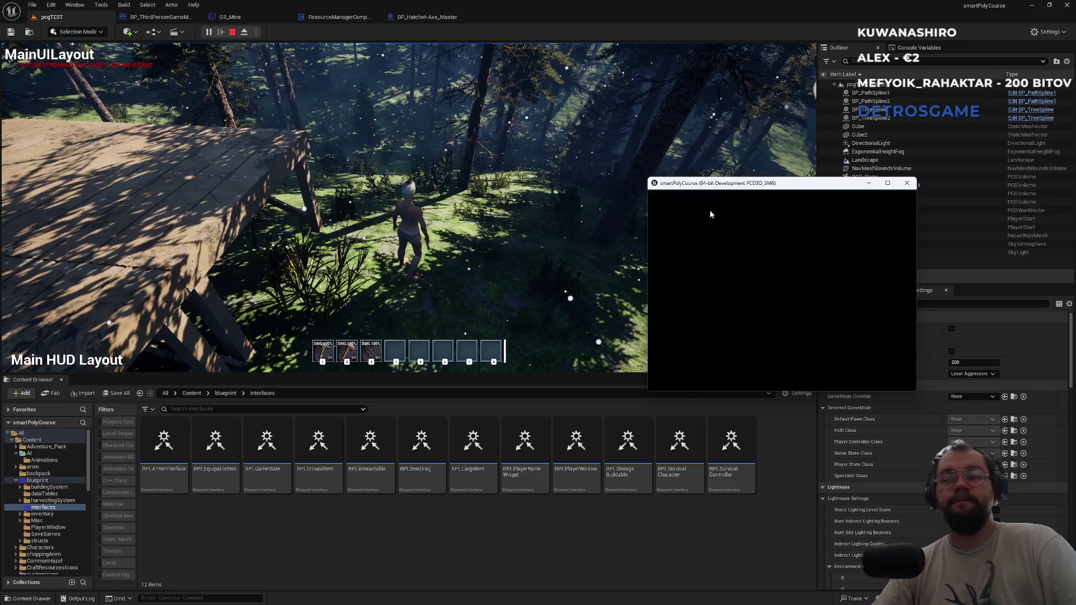
pyautogui.moveTo(600, 602)
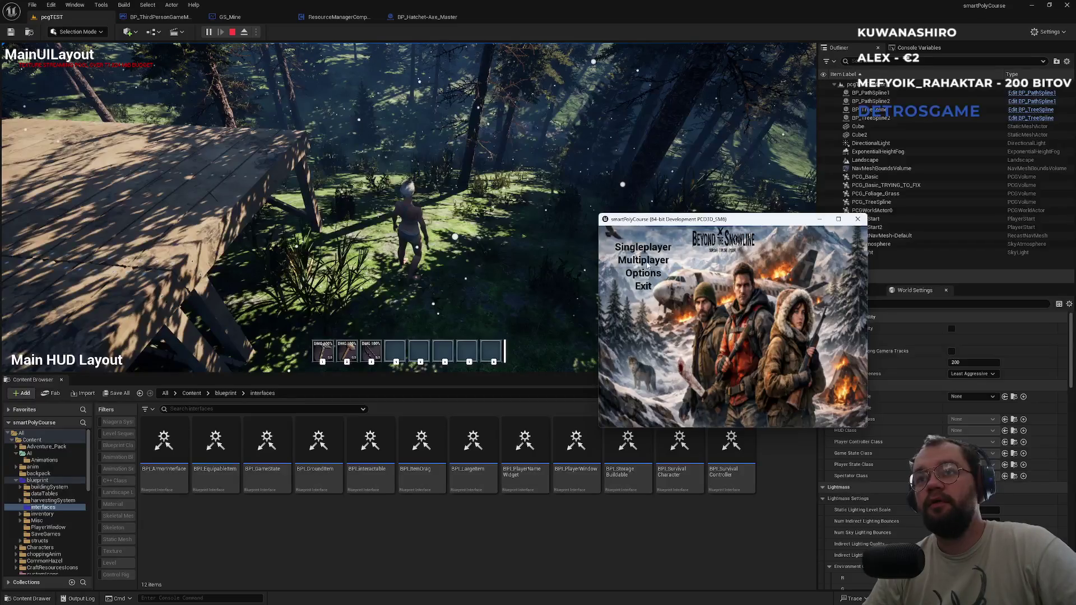
# In the client's Multiplayer screen, find and refresh sessions, then join Untitled Server
pyautogui.click(647, 266)
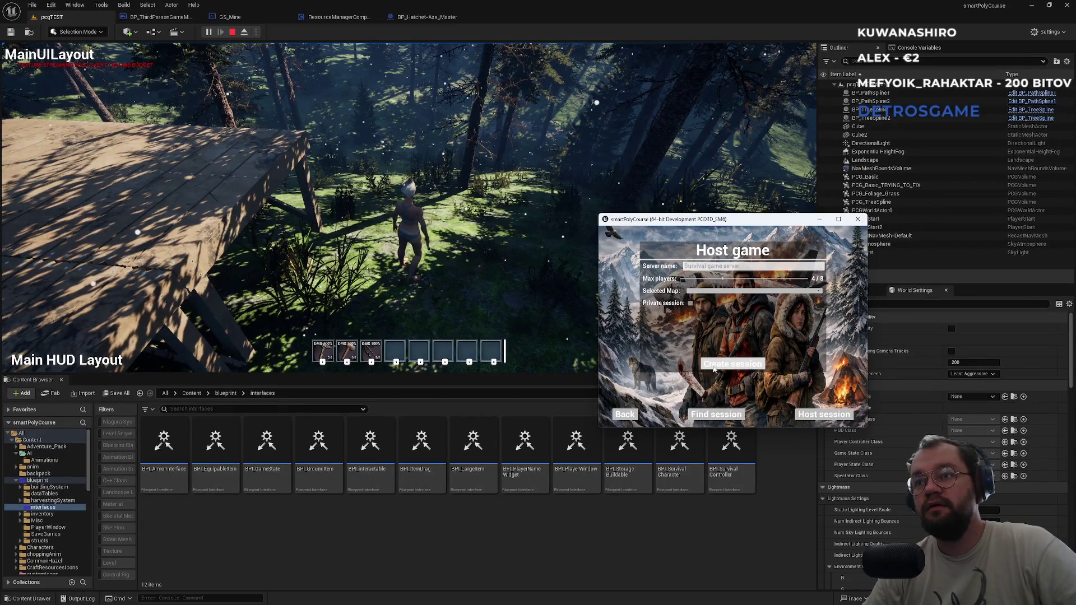
pyautogui.click(720, 413)
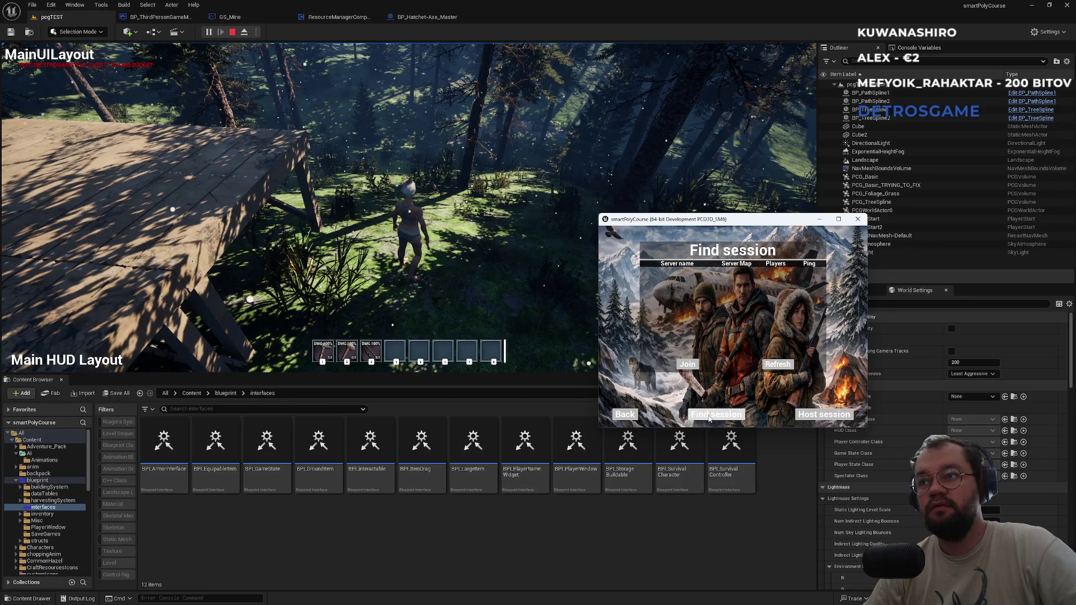
pyautogui.click(789, 365)
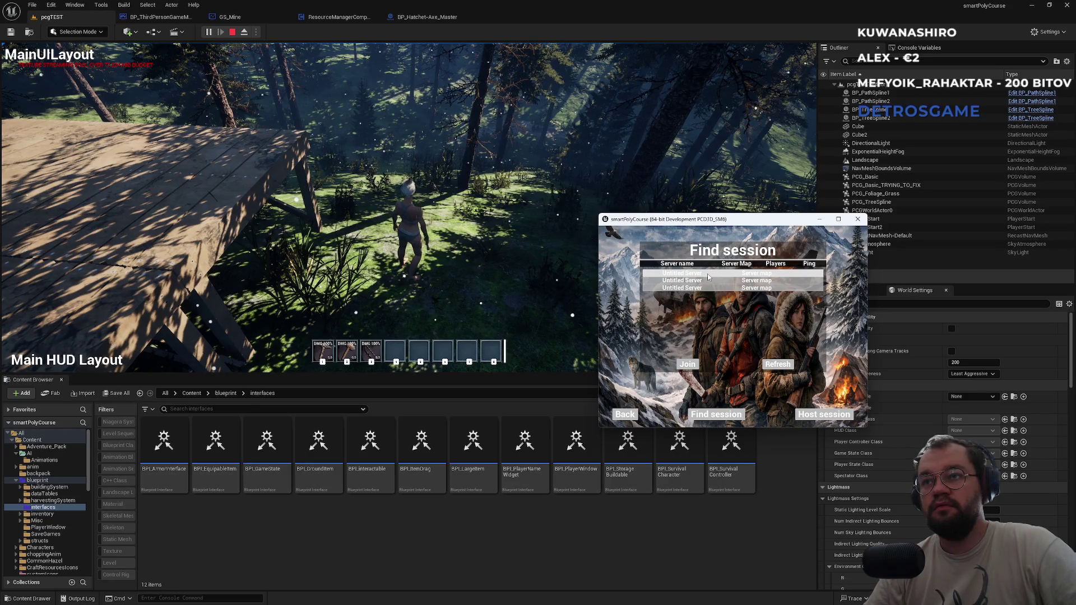
pyautogui.click(708, 273)
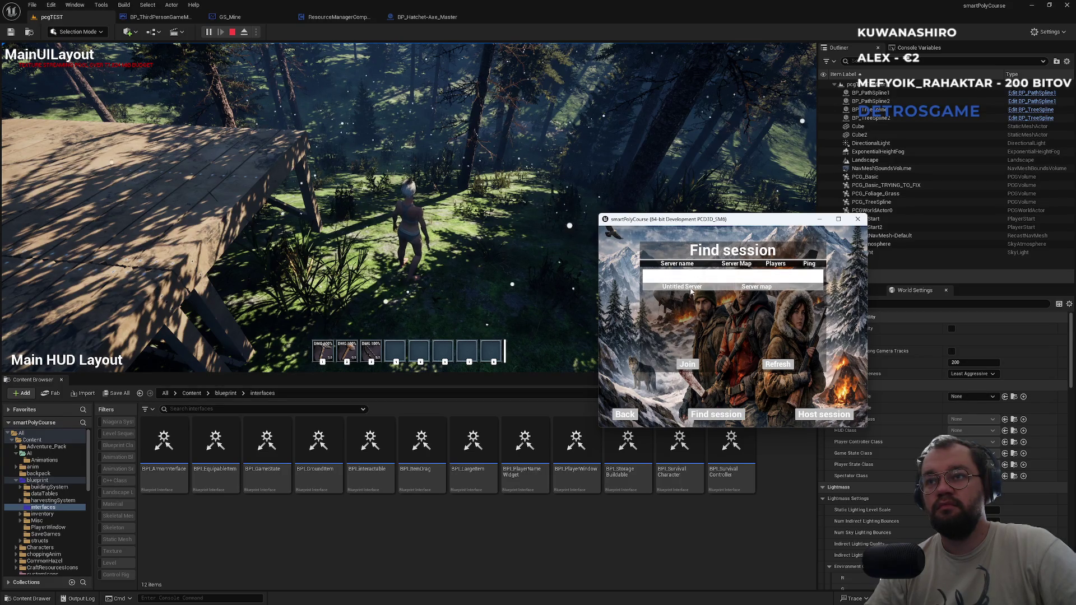
pyautogui.click(691, 289)
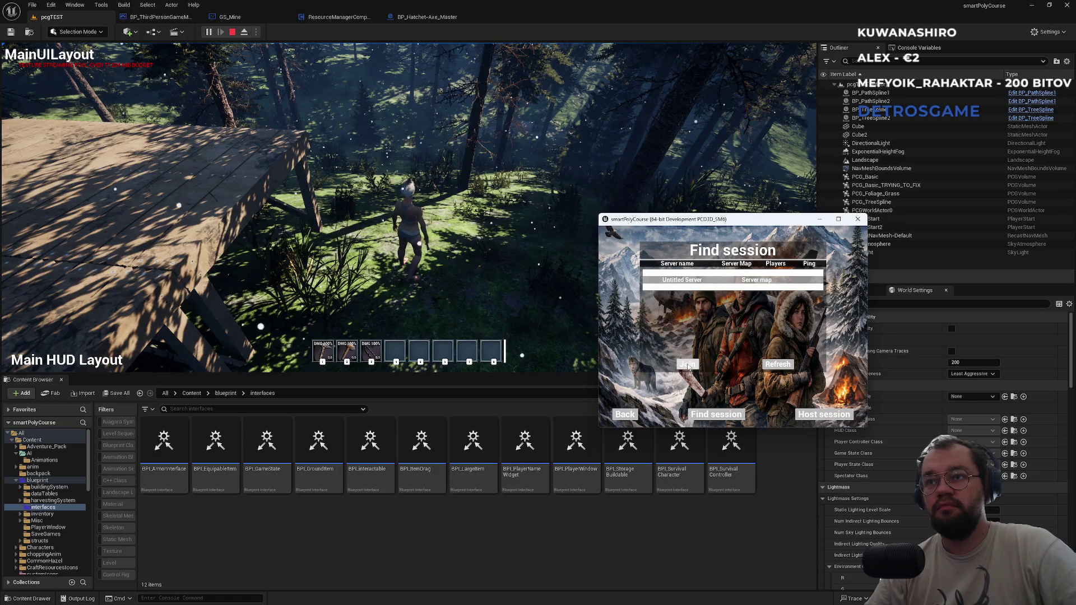
pyautogui.click(770, 365)
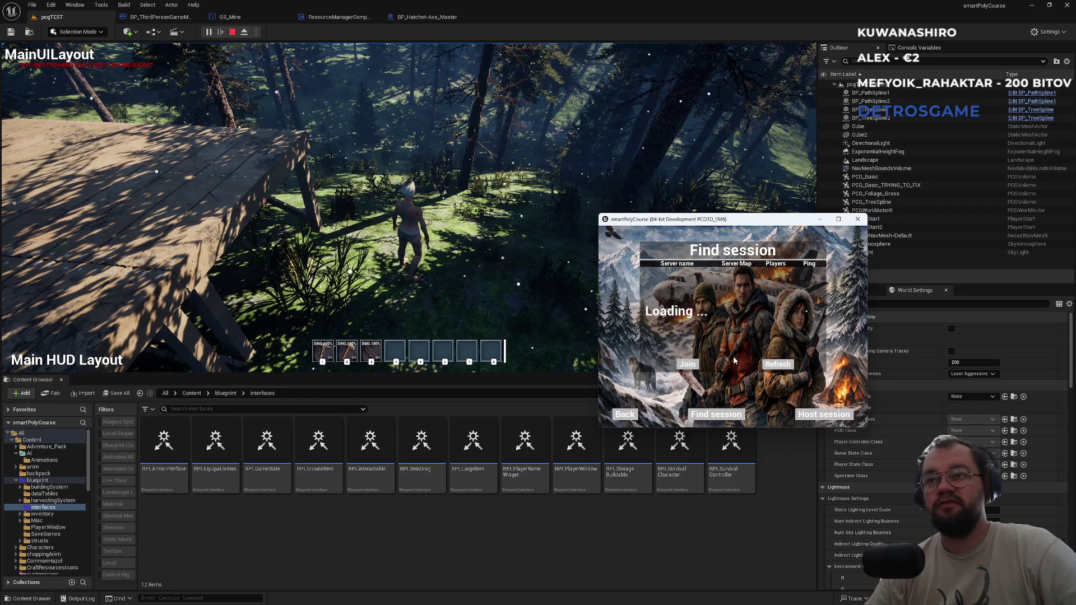
# Search for sessions again, go back to the main menu, and close the client window
pyautogui.press('Escape')
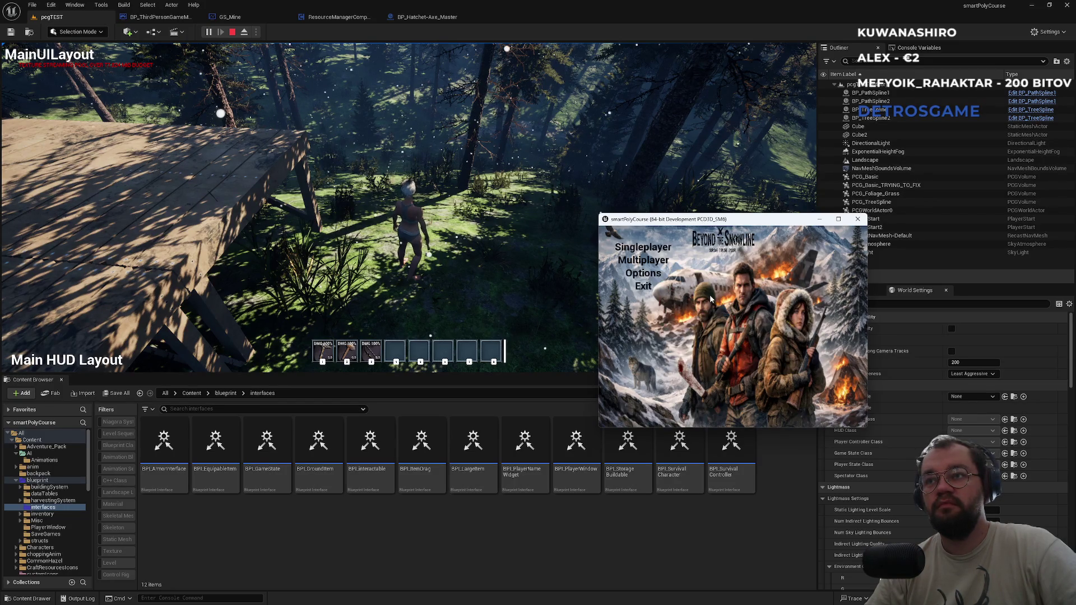
pyautogui.click(664, 262)
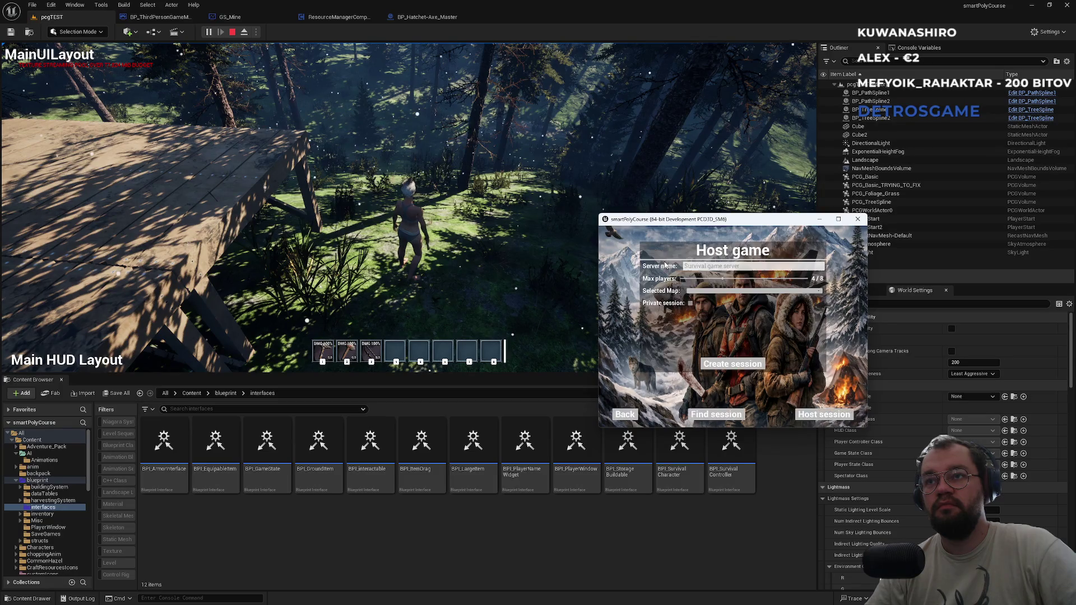
pyautogui.click(718, 414)
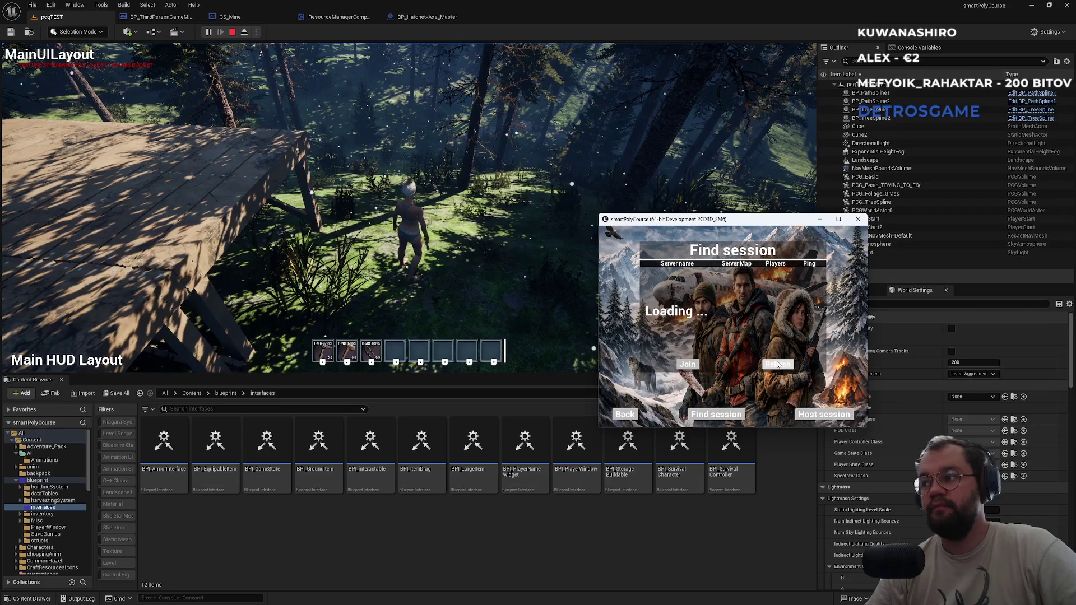
pyautogui.click(778, 365)
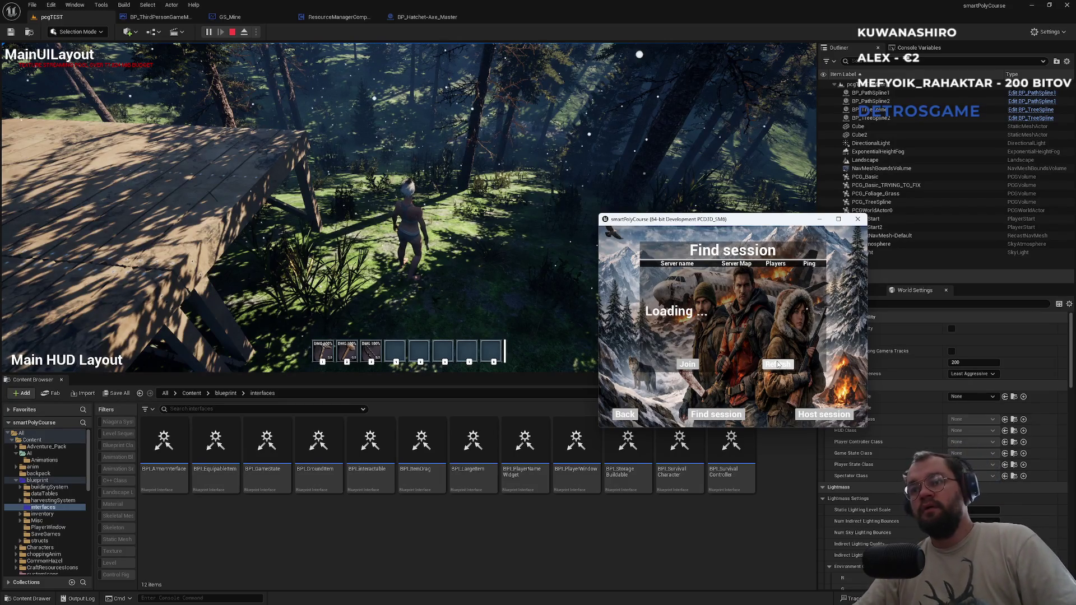
pyautogui.moveTo(725, 223)
pyautogui.mouseDown()
pyautogui.moveTo(808, 276)
pyautogui.moveTo(847, 281)
pyautogui.moveTo(854, 269)
pyautogui.mouseUp()
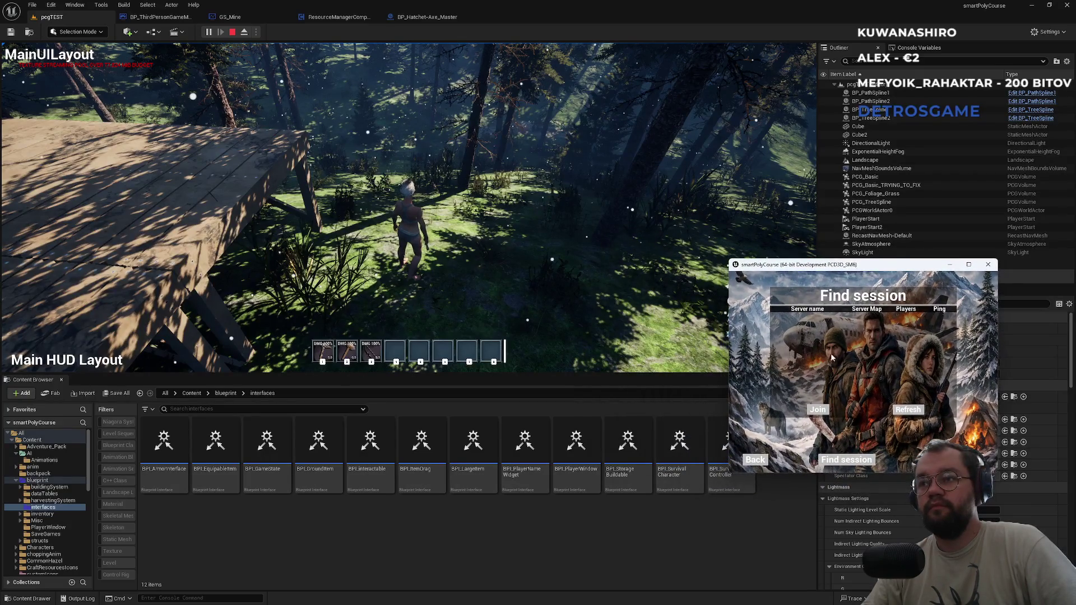
pyautogui.click(906, 412)
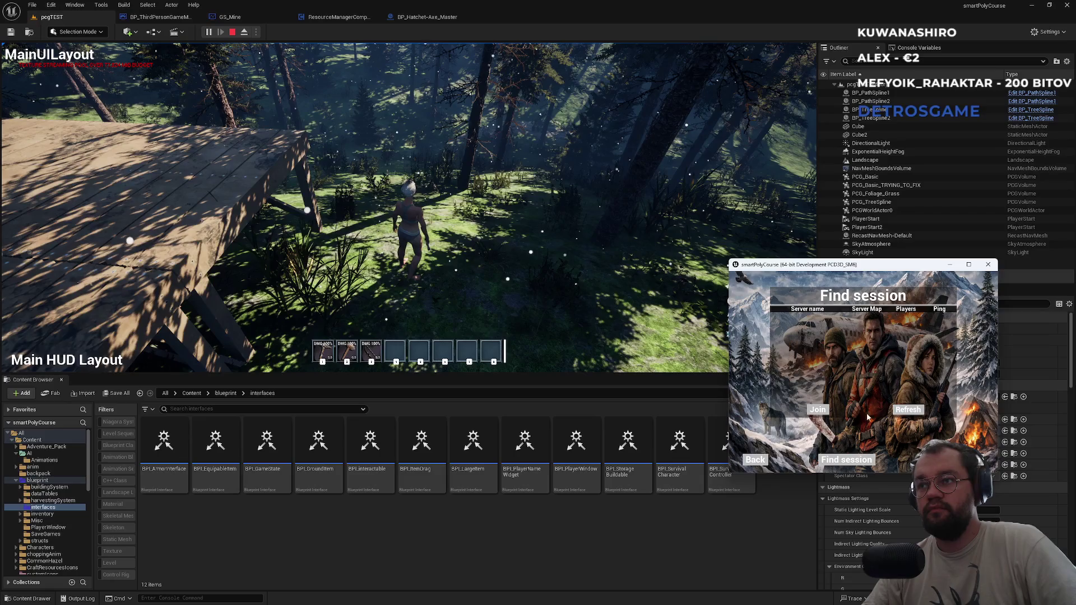
pyautogui.click(764, 451)
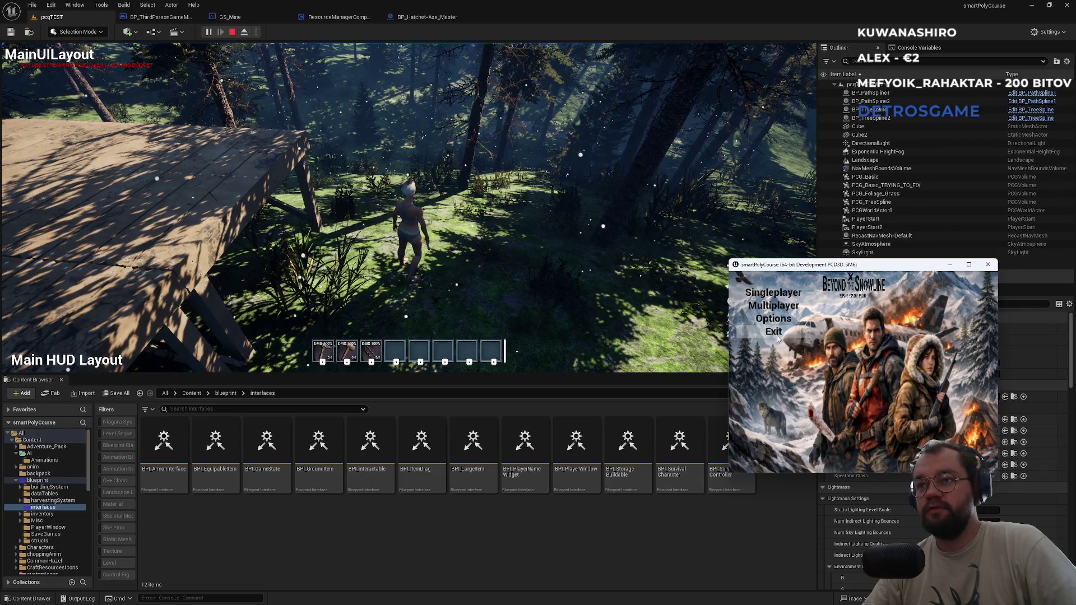
pyautogui.click(988, 265)
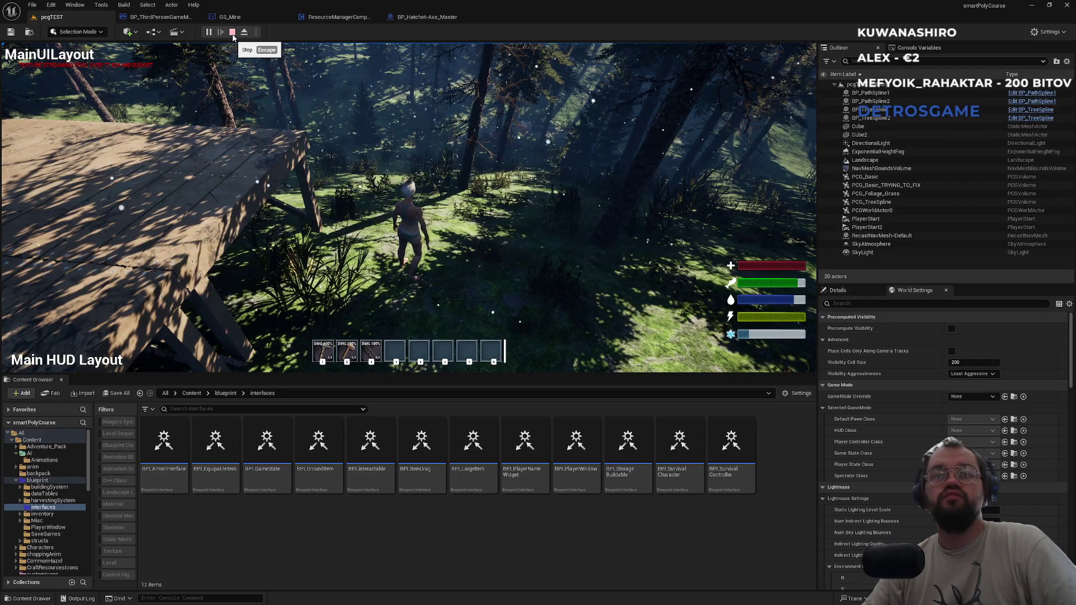
# Stop the current session and relaunch Play with Number of Players set to 2
pyautogui.click(232, 32)
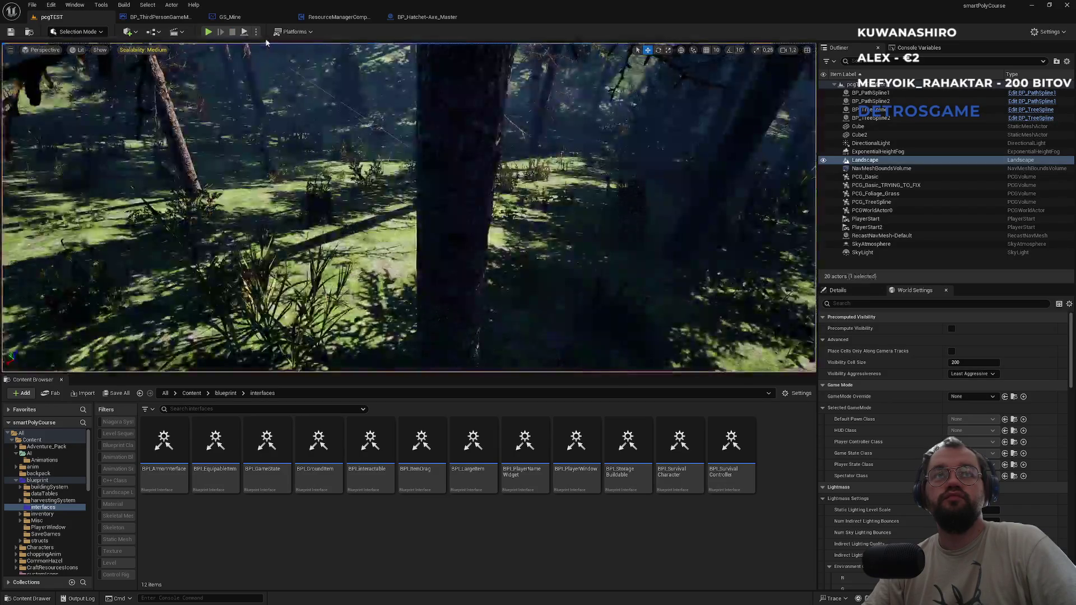
pyautogui.click(256, 32)
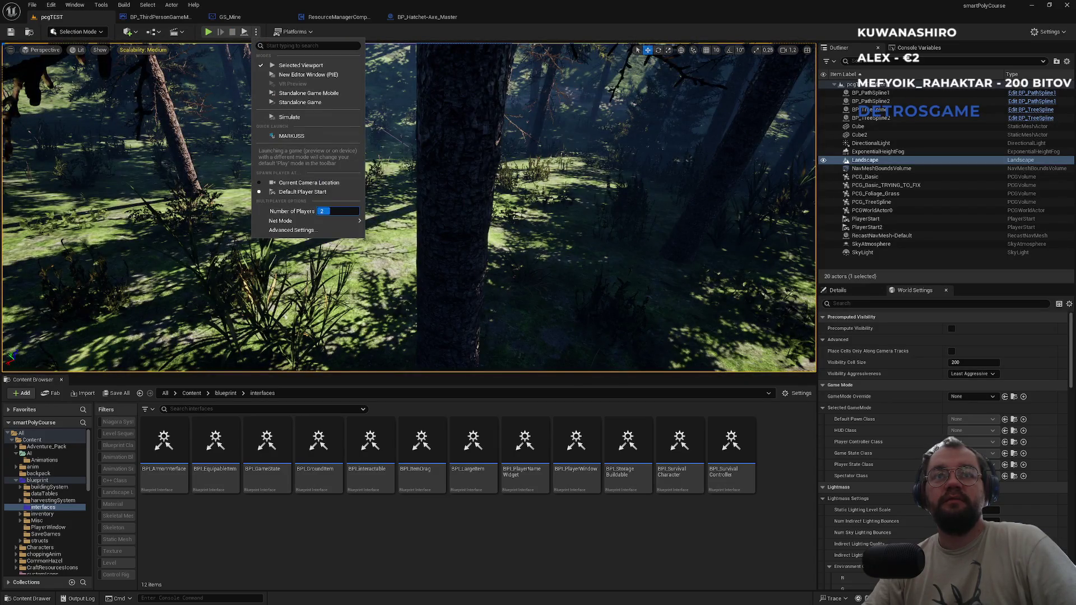
pyautogui.click(213, 36)
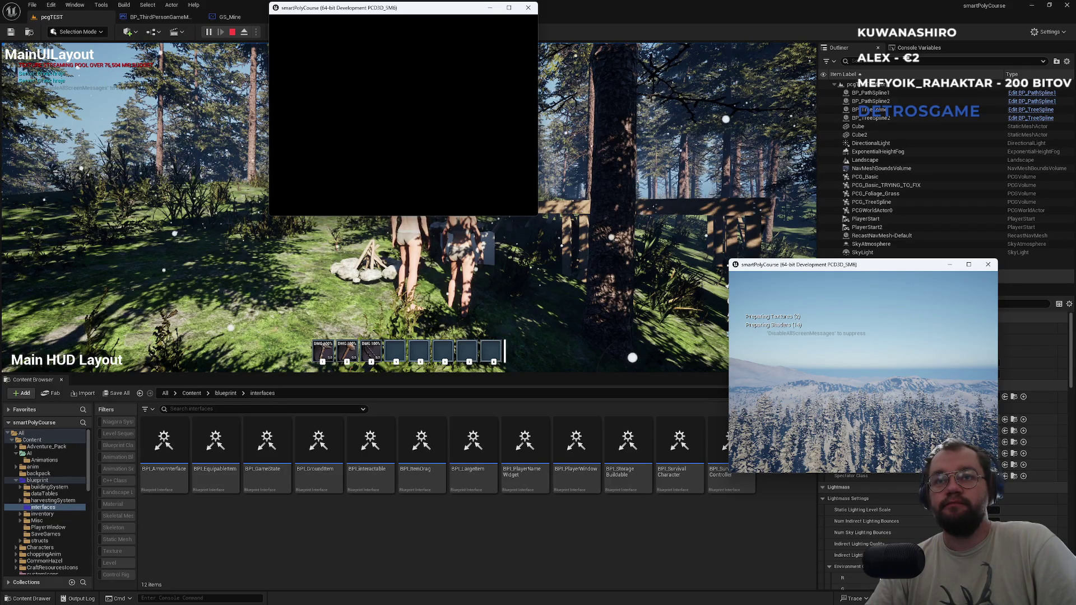
# In the host view, use hotbar item 1 and walk to a tree to chop it
pyautogui.click(645, 271)
pyautogui.press('1')
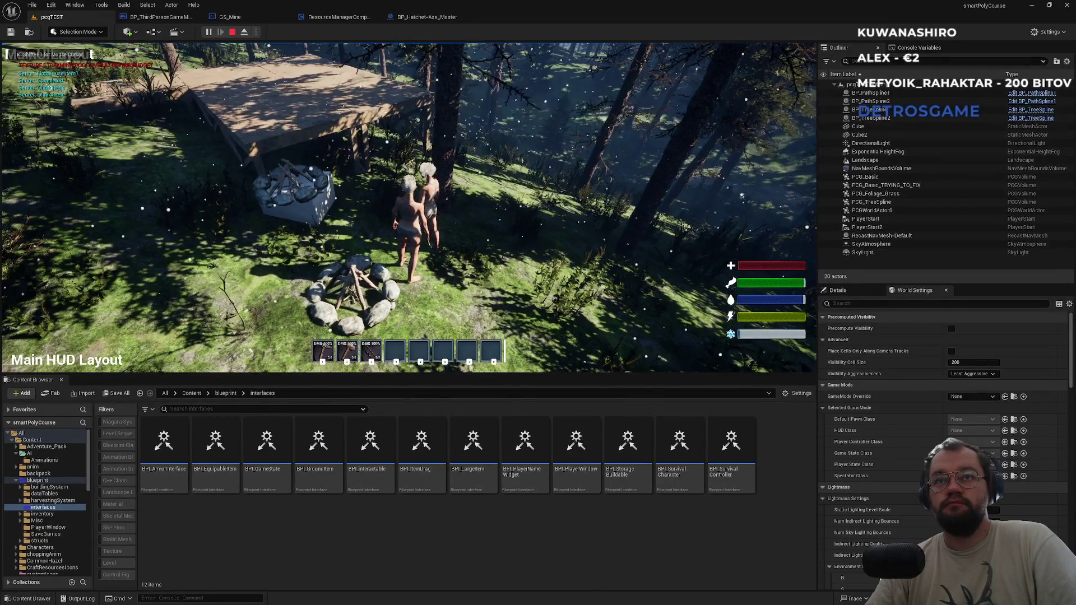
pyautogui.press('1')
pyautogui.press('w')
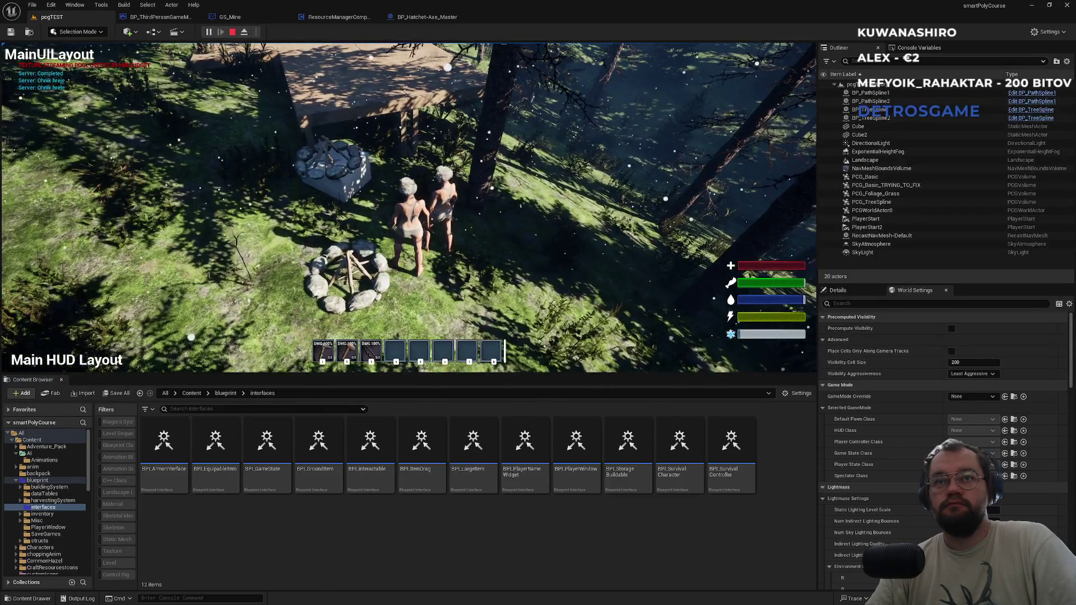
pyautogui.press('w')
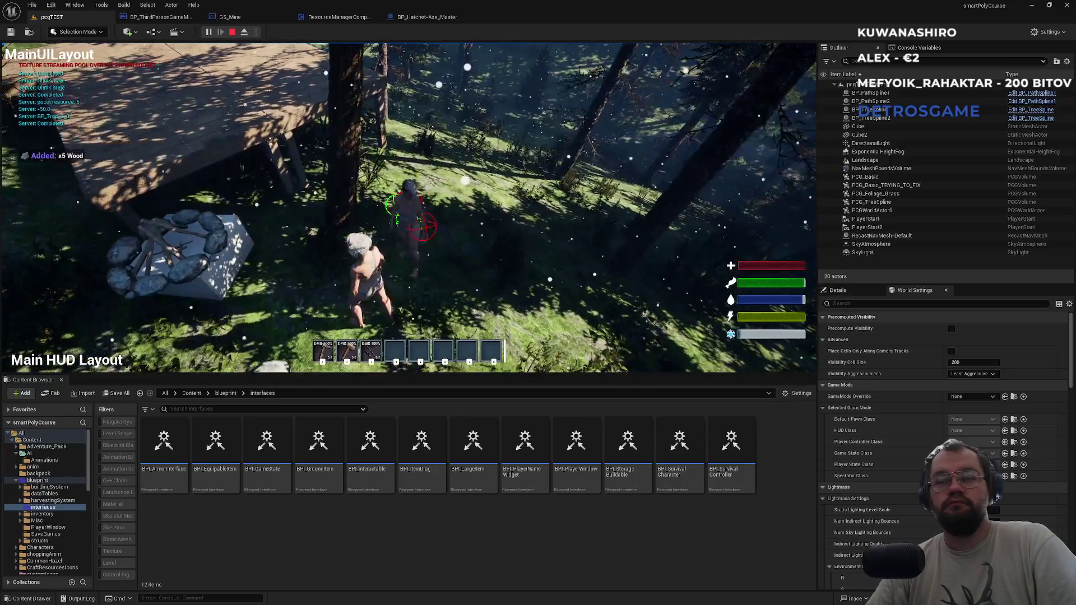
# Chop the tree with the client character for x5 Wood, then stop the play session
pyautogui.hotkey('alt', 'Tab')
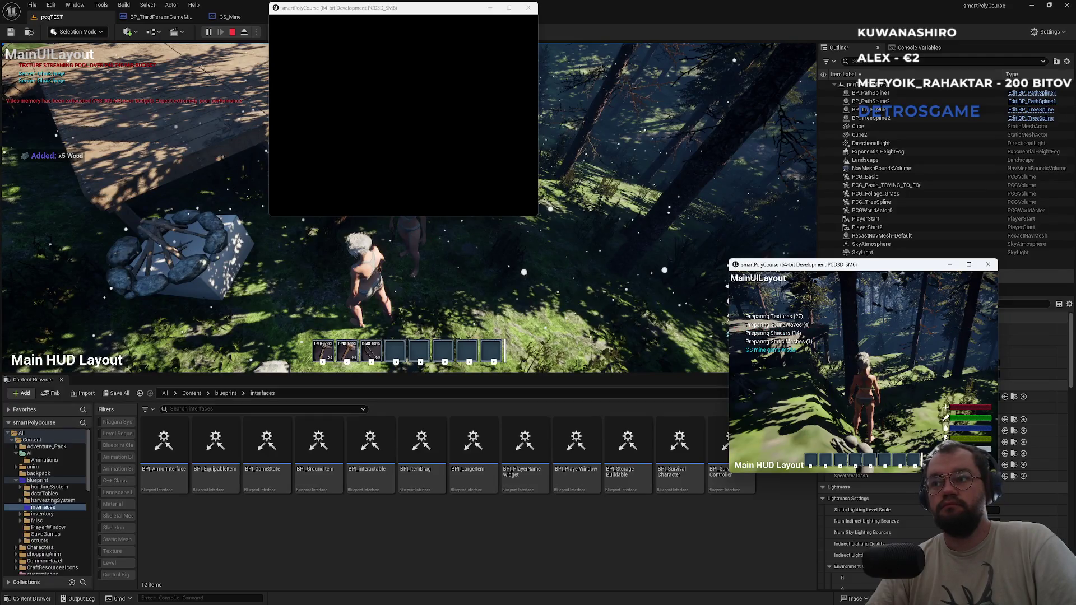
pyautogui.press('e')
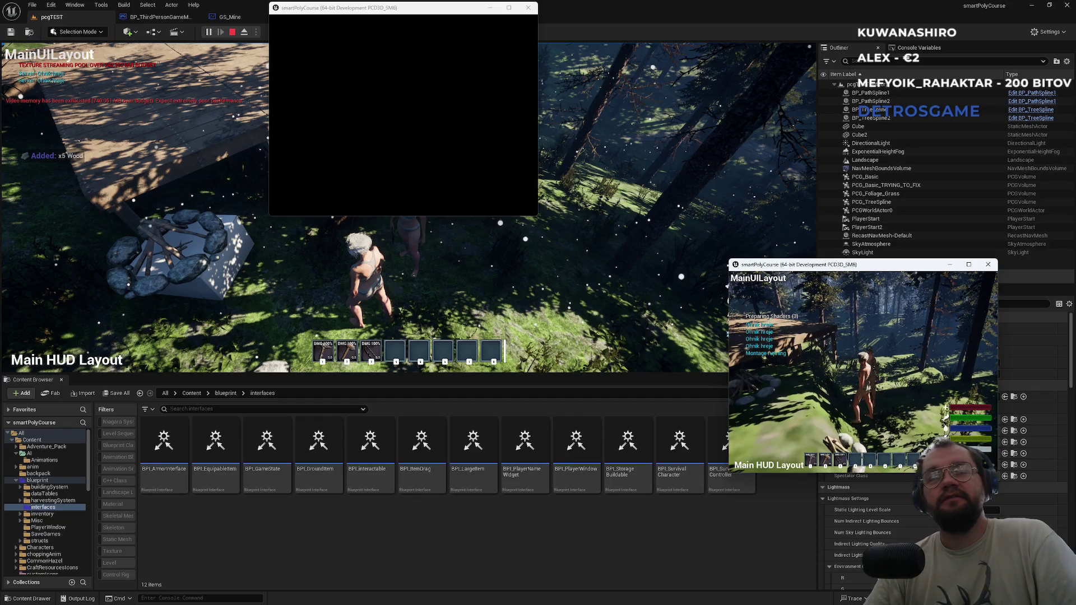
pyautogui.press('super')
pyautogui.click(439, 122)
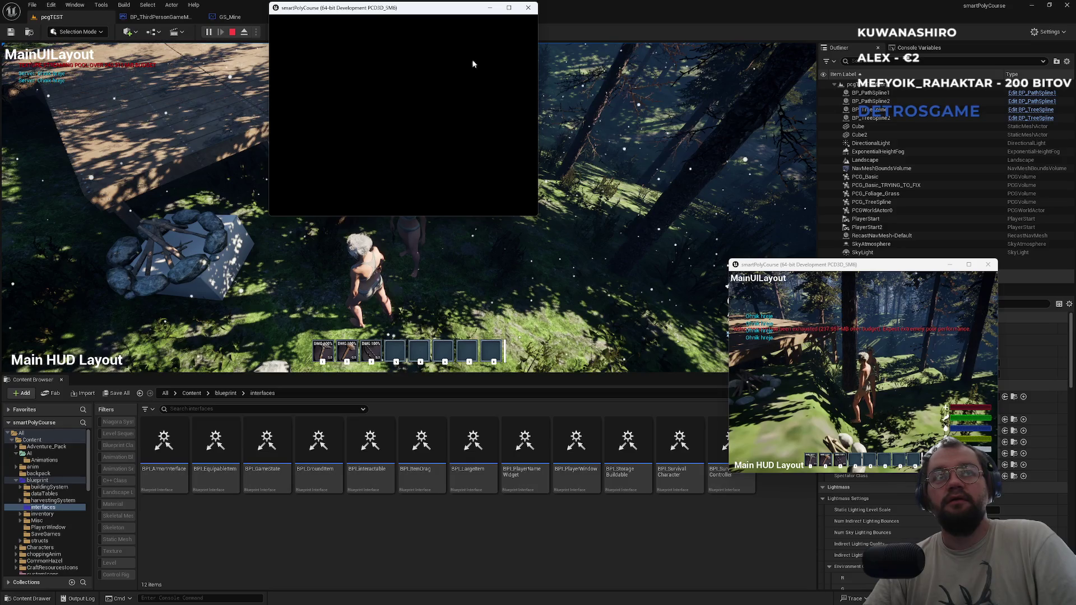
pyautogui.click(556, 299)
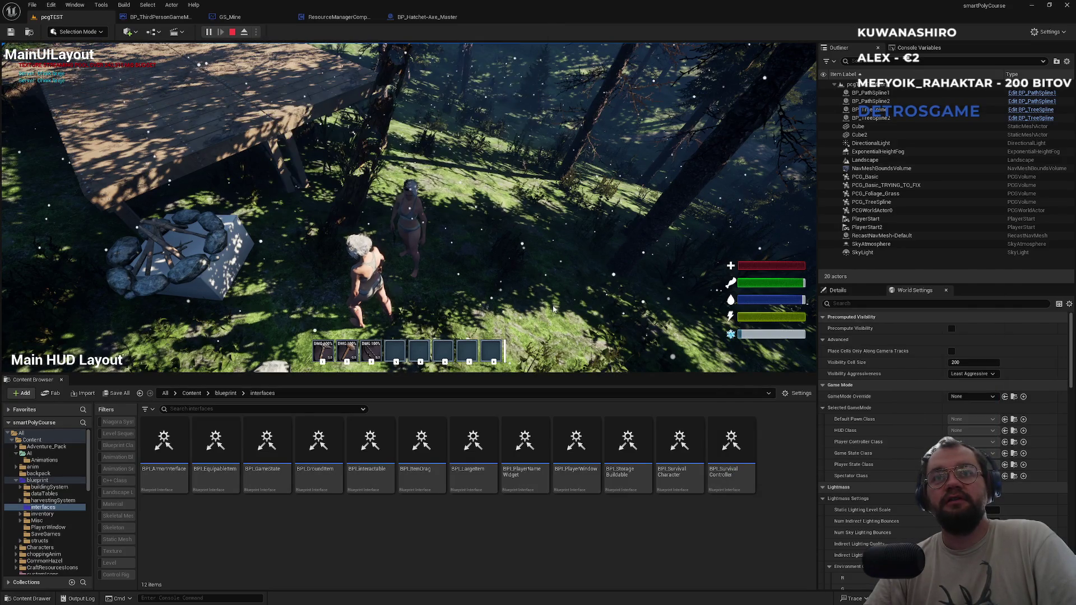
pyautogui.press('Escape')
pyautogui.hotkey('alt', 'Tab')
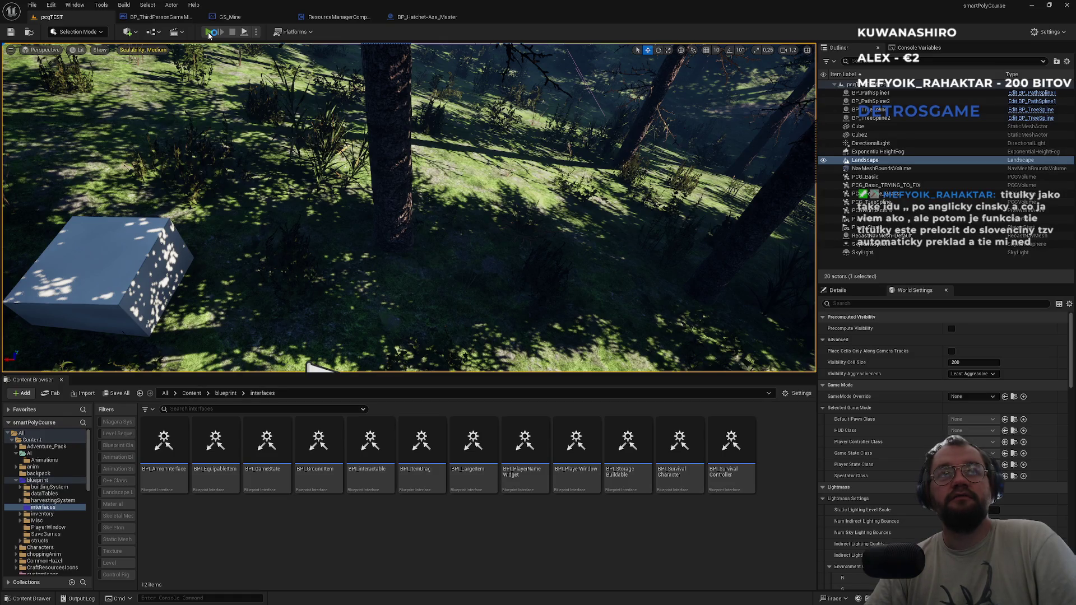
# Start a new play session and chop a tree with the host character for x4 Wood
pyautogui.click(208, 32)
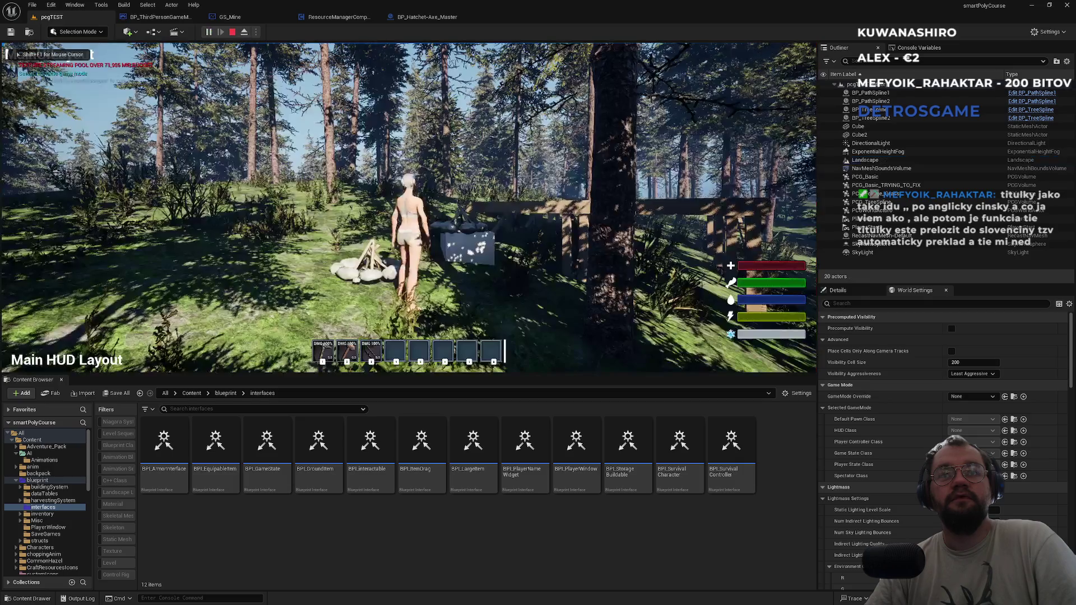
pyautogui.press('super')
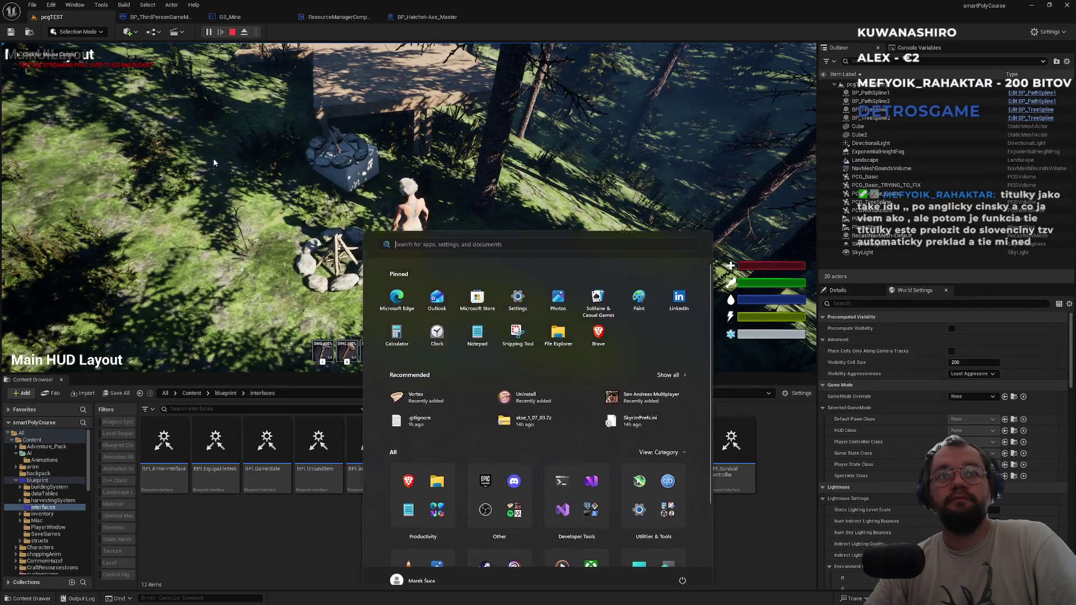
pyautogui.click(344, 137)
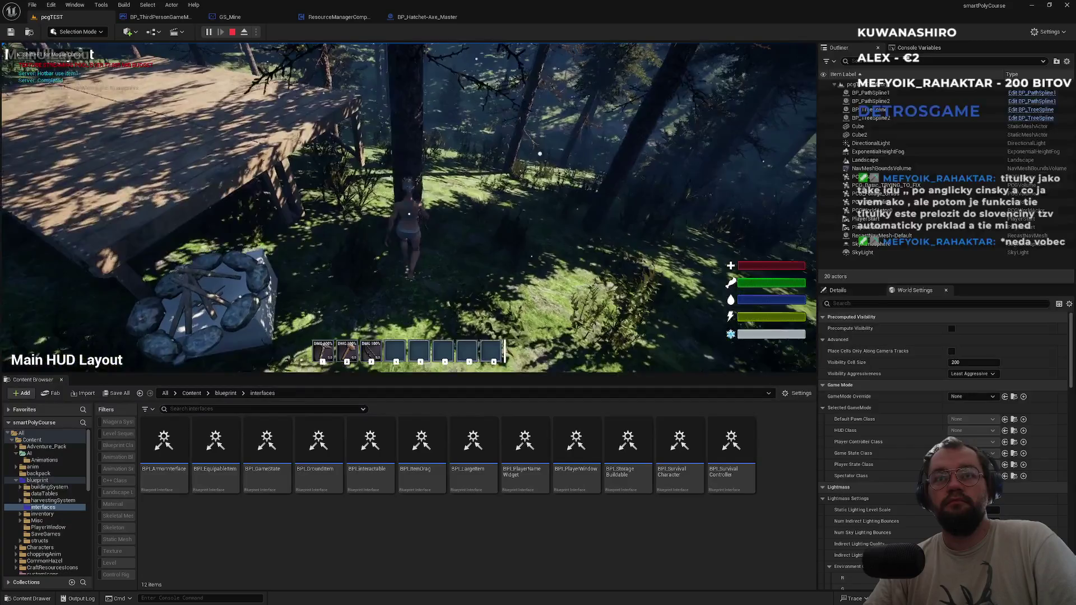
pyautogui.click(408, 207)
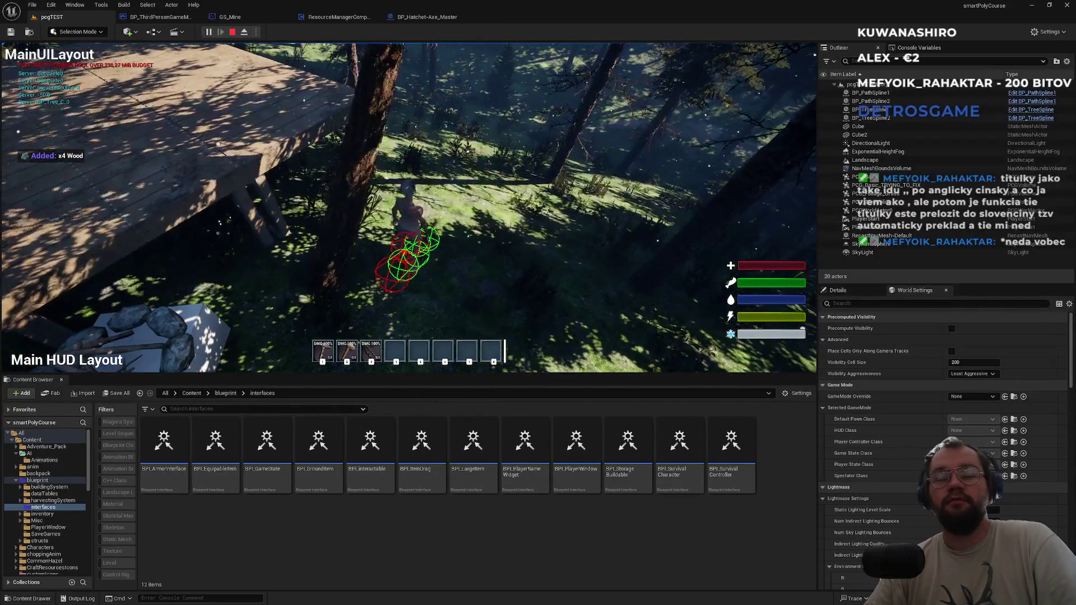
pyautogui.hotkey('alt', 'Tab')
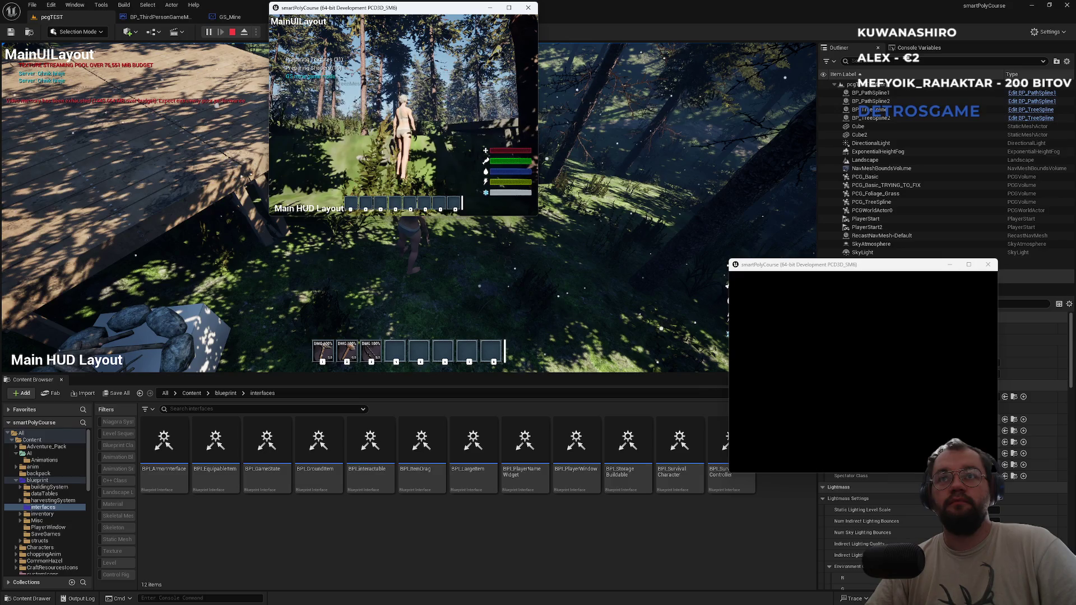
# Free the mouse from the host game view and bring the client game window forward
pyautogui.press('super')
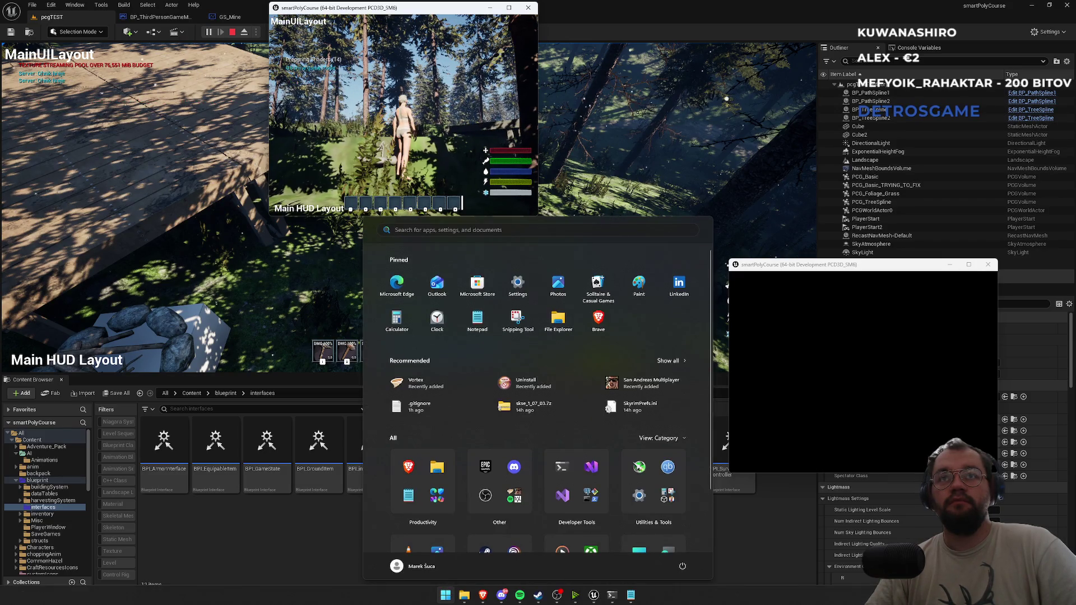
pyautogui.press('super')
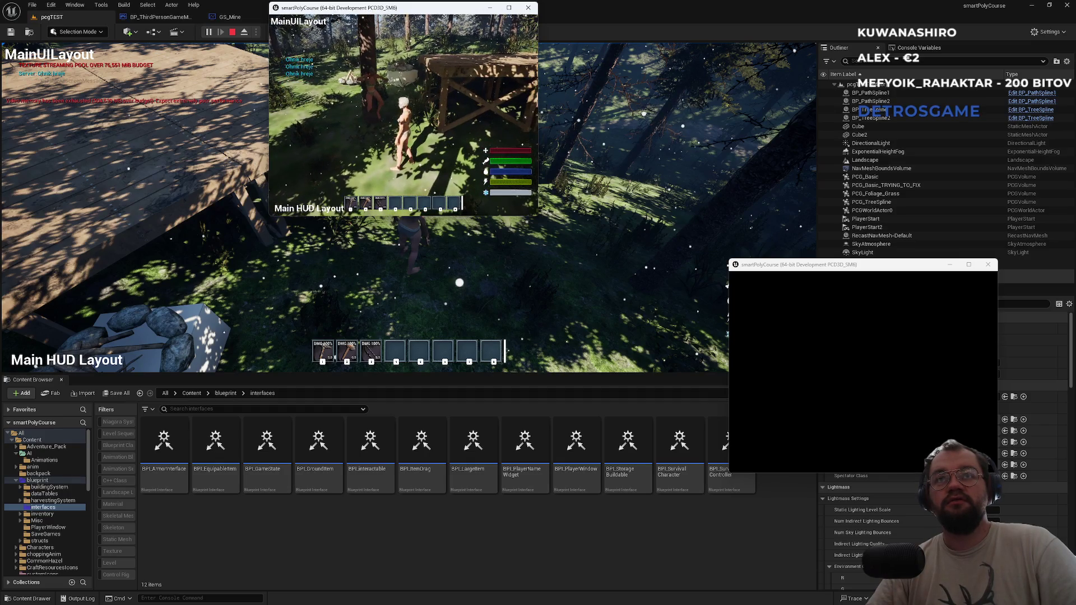
pyautogui.press('super')
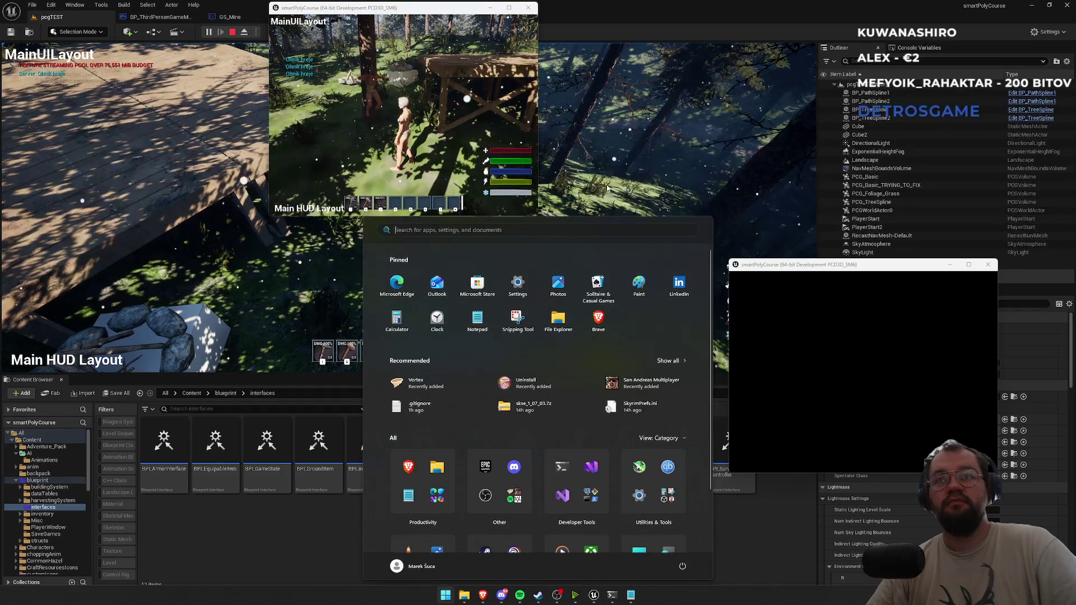
pyautogui.click(533, 152)
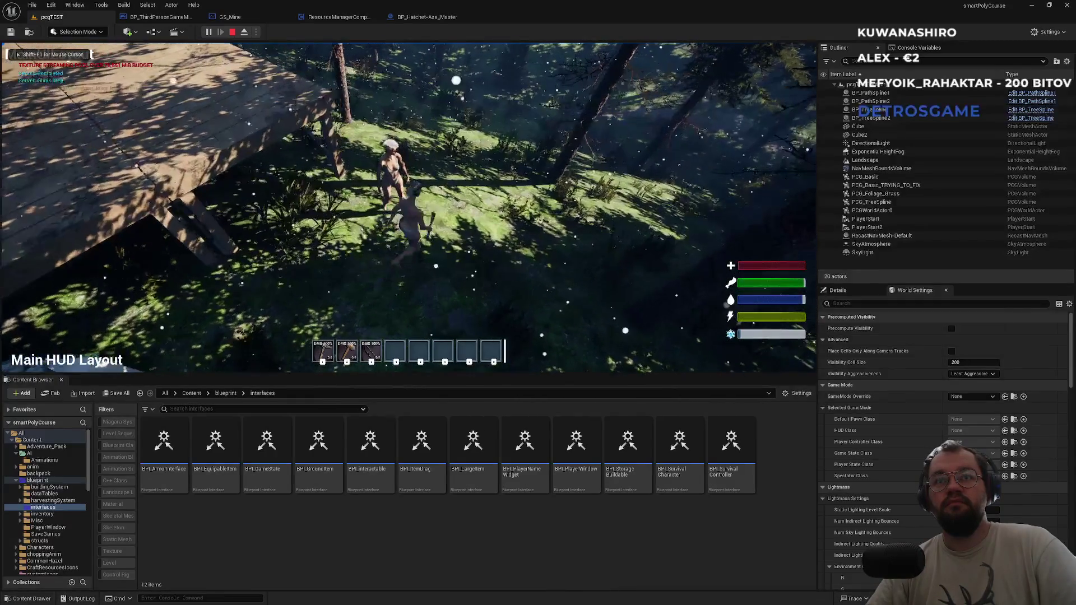
pyautogui.hotkey('alt', 'Tab')
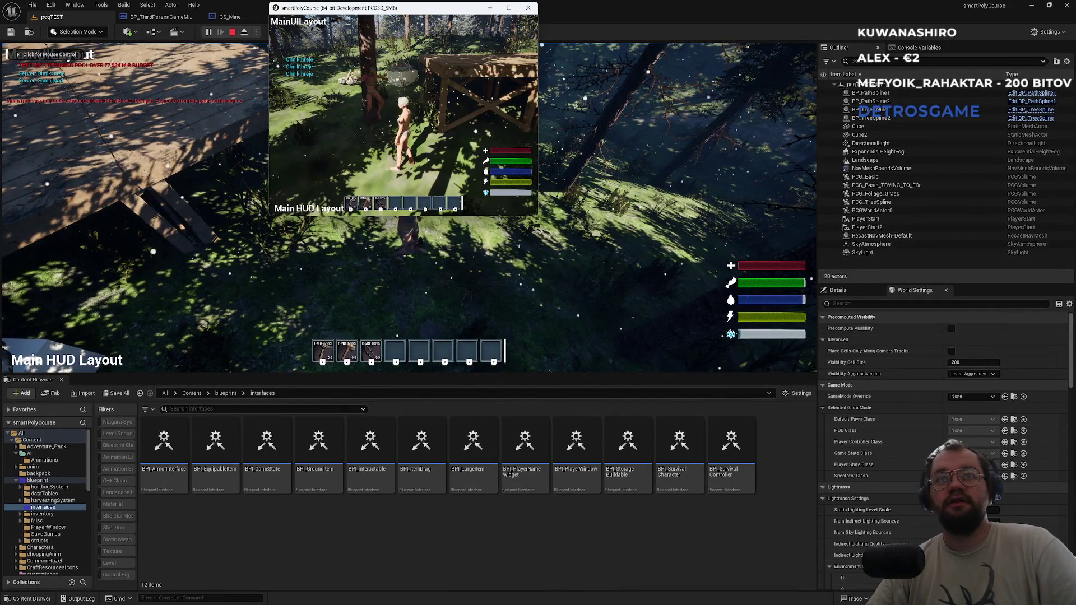
# Walk the client character through the foliage to the tree, chop it, and refocus the host view
pyautogui.press('w')
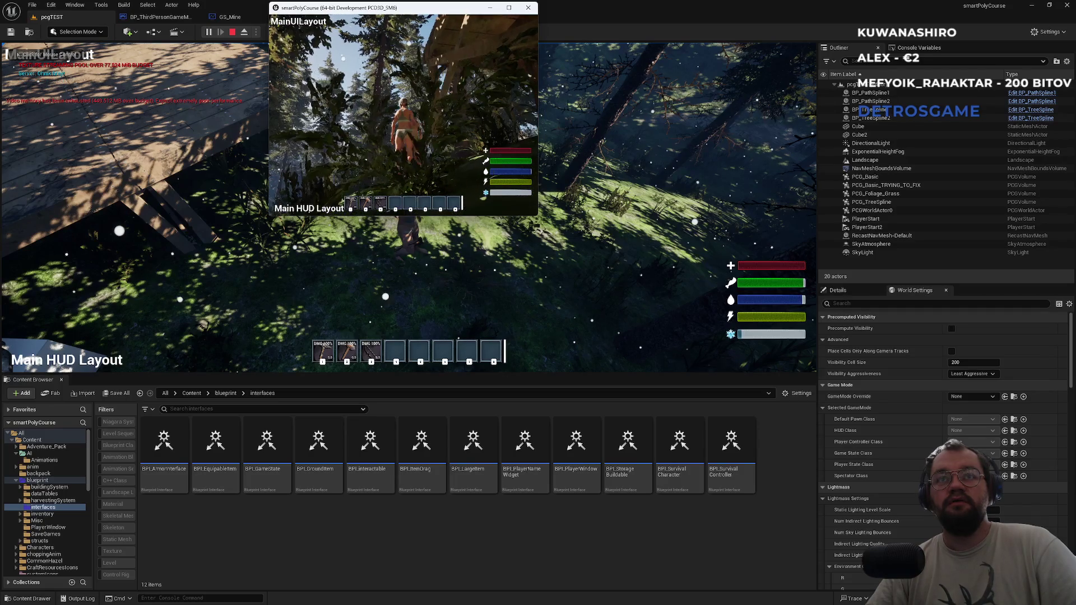
pyautogui.press('w')
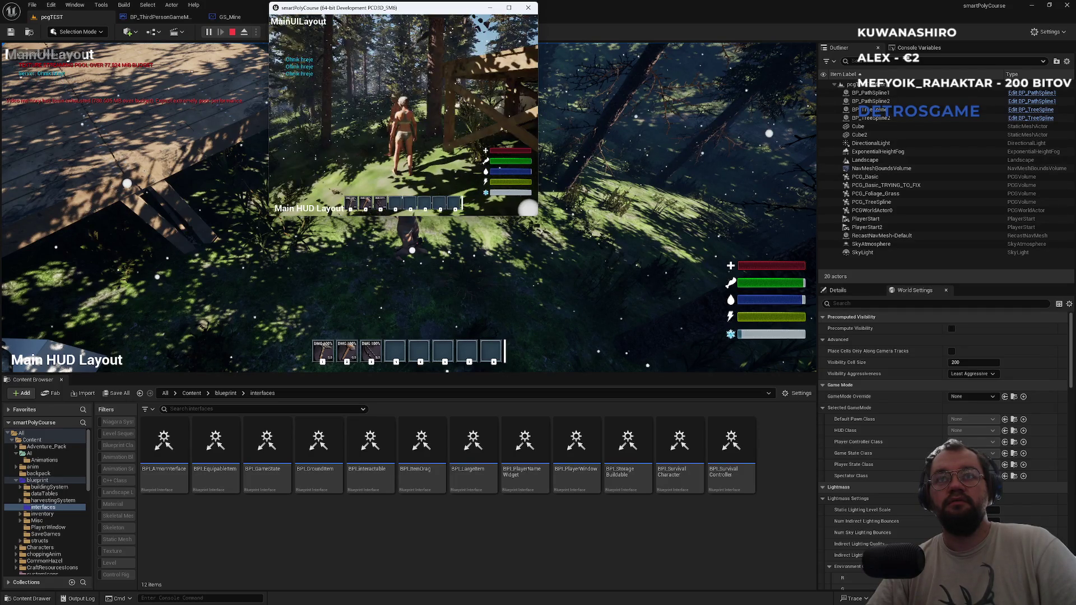
pyautogui.press('a')
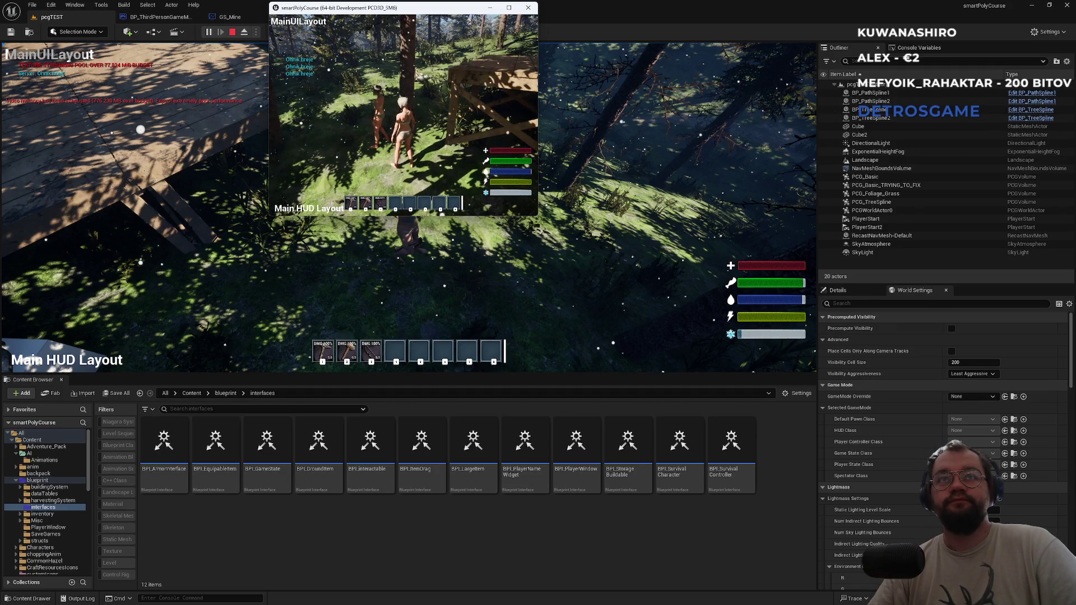
pyautogui.press('w')
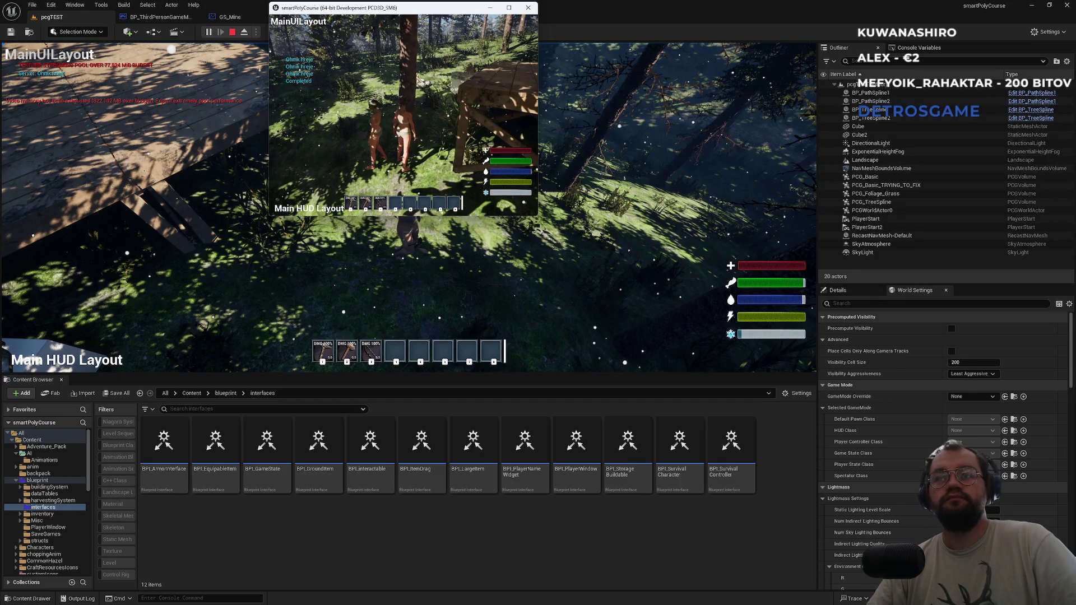
pyautogui.hotkey('alt', 'Tab')
pyautogui.hotkey('alt', 'Tab')
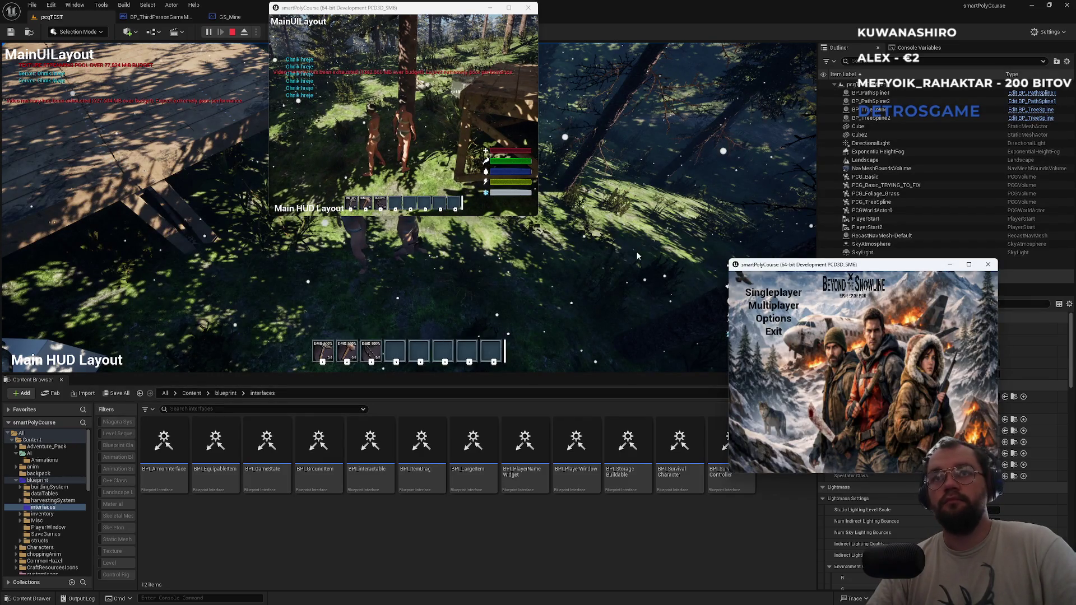
pyautogui.click(549, 199)
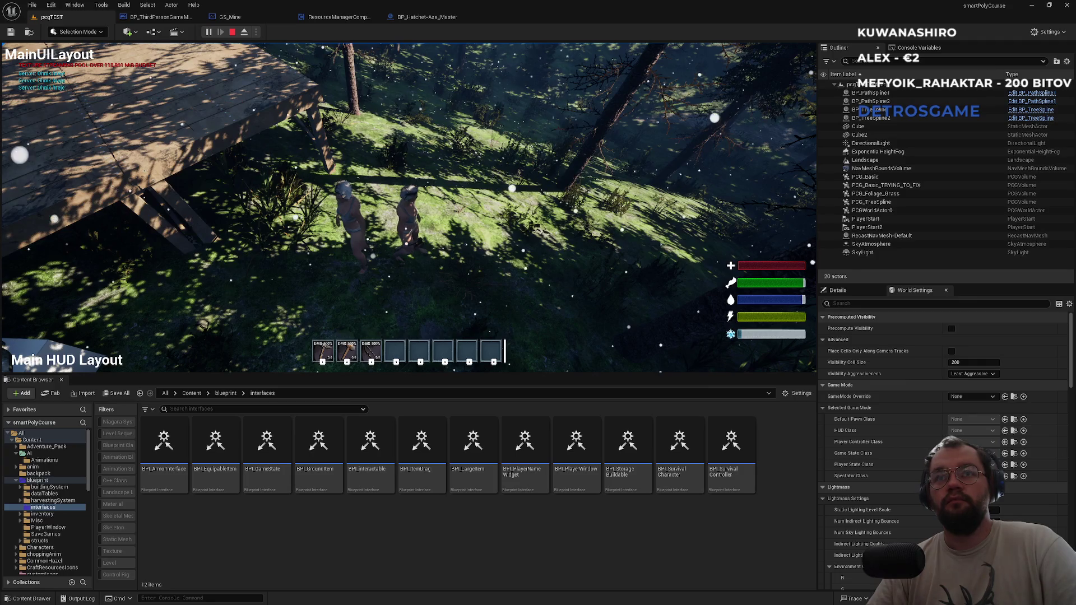
# End the Play-in-Editor session with Esc and Stop to return to the pcgTEST forest
pyautogui.press('Escape')
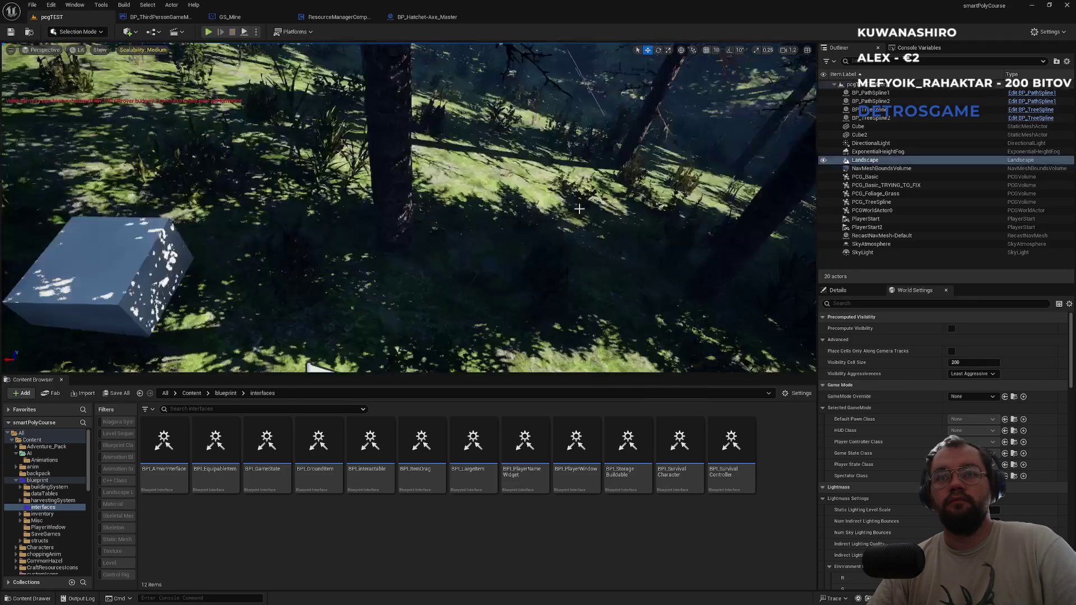
pyautogui.click(580, 212)
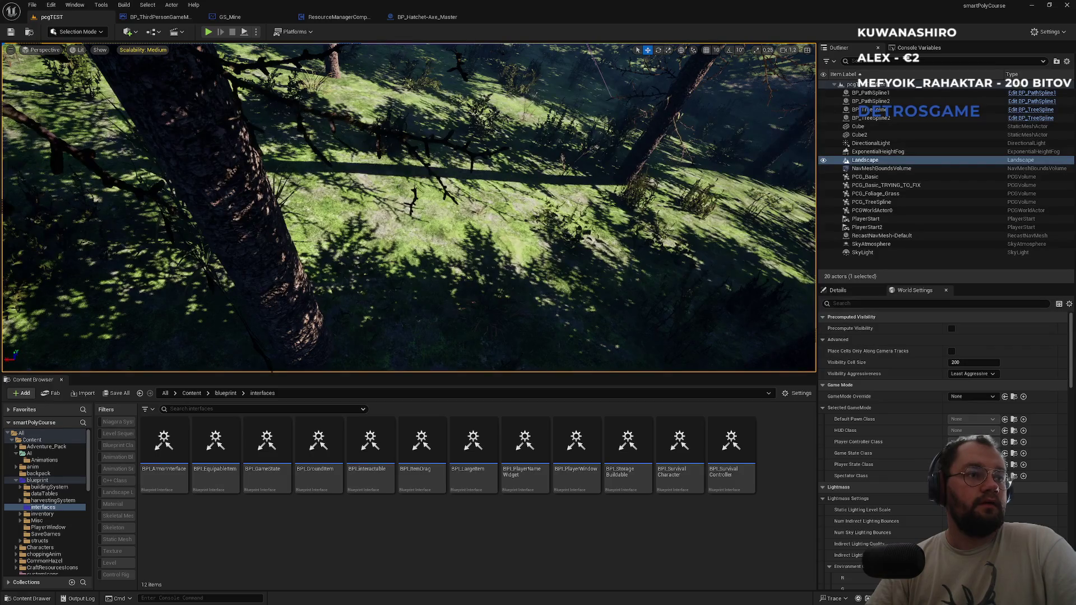